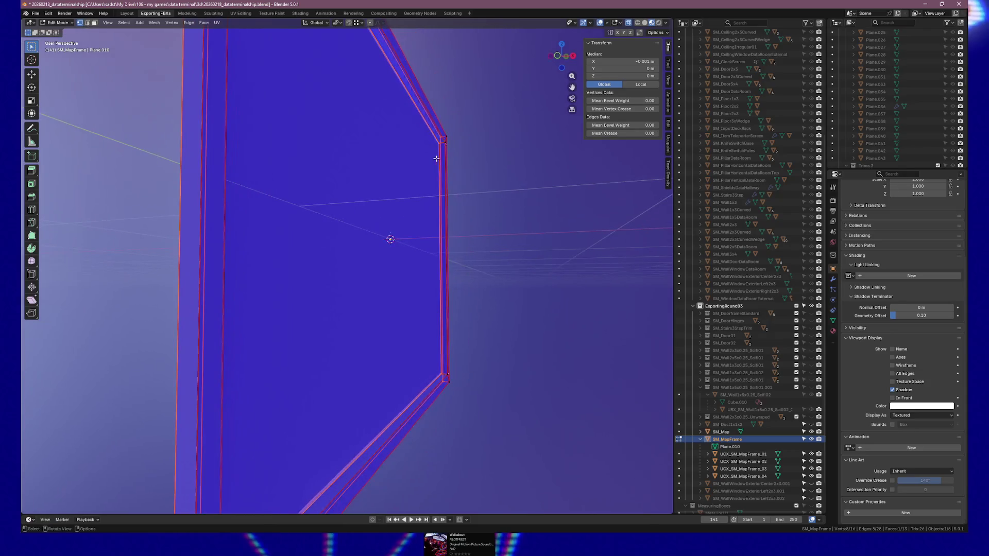
Step: Select SM_MapFrame's large inner face in face select mode
click(439, 150)
key(3)
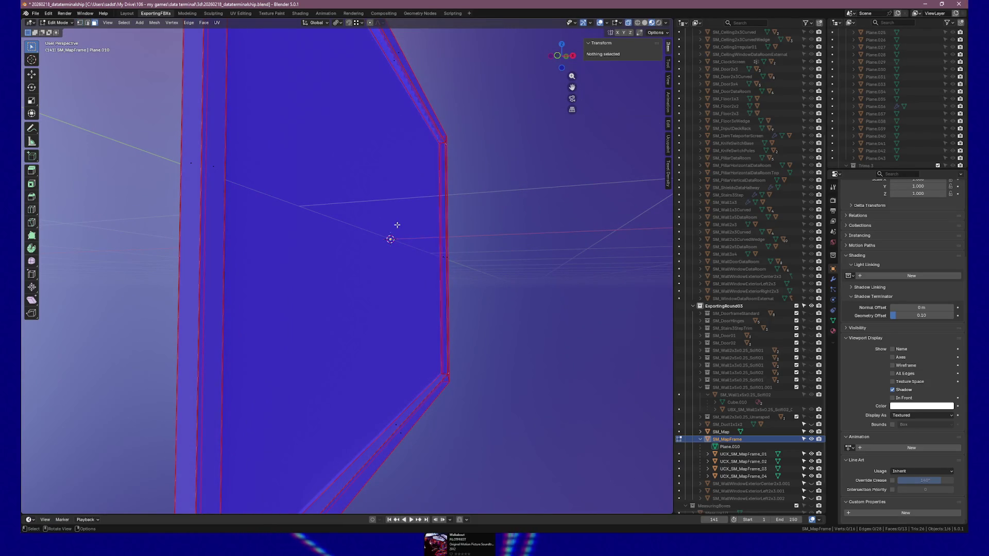
click(397, 225)
drag(404, 284, 413, 286)
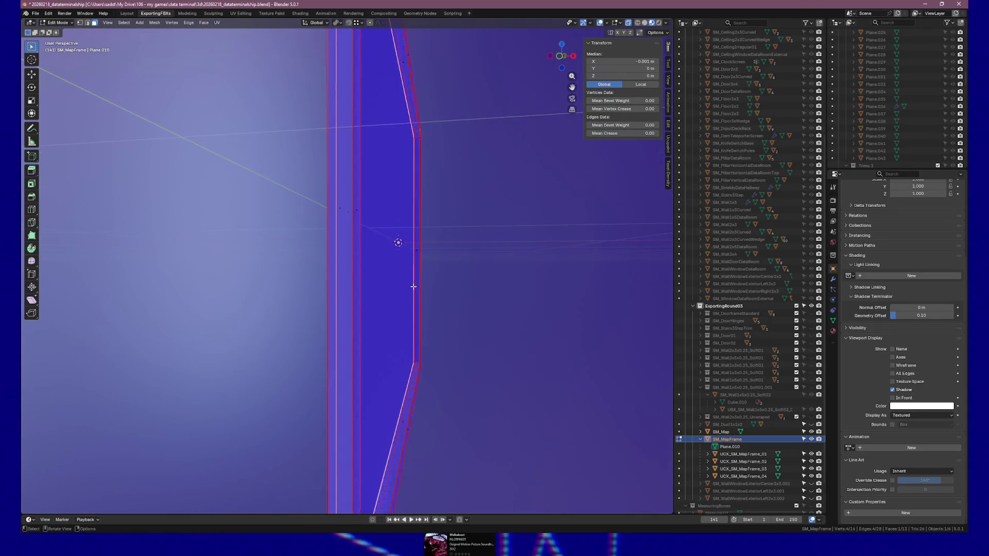
Step: View the selected face in front orthographic view and zoom in on it
key(KP_3)
key(KP_1)
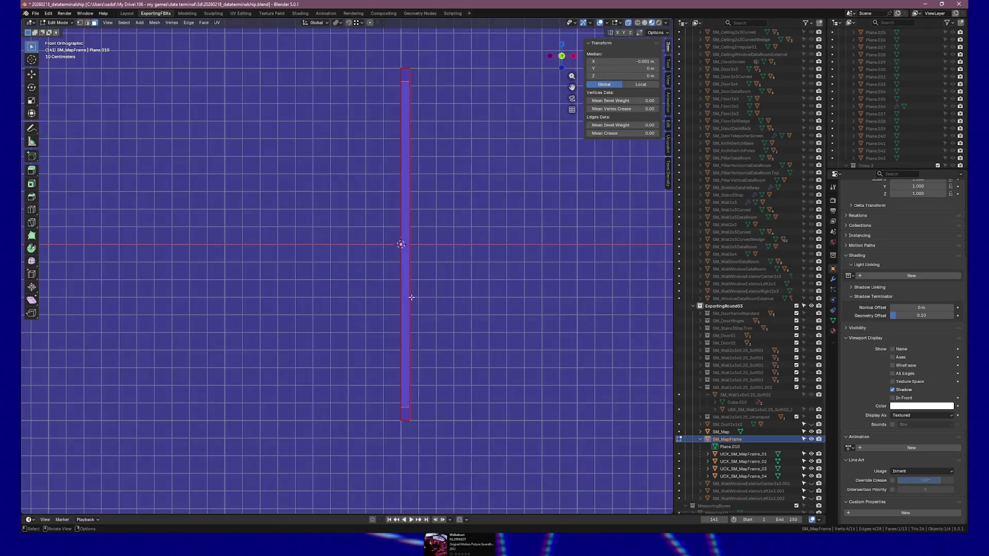
scroll(412, 289, up, 3)
scroll(433, 204, up, 2)
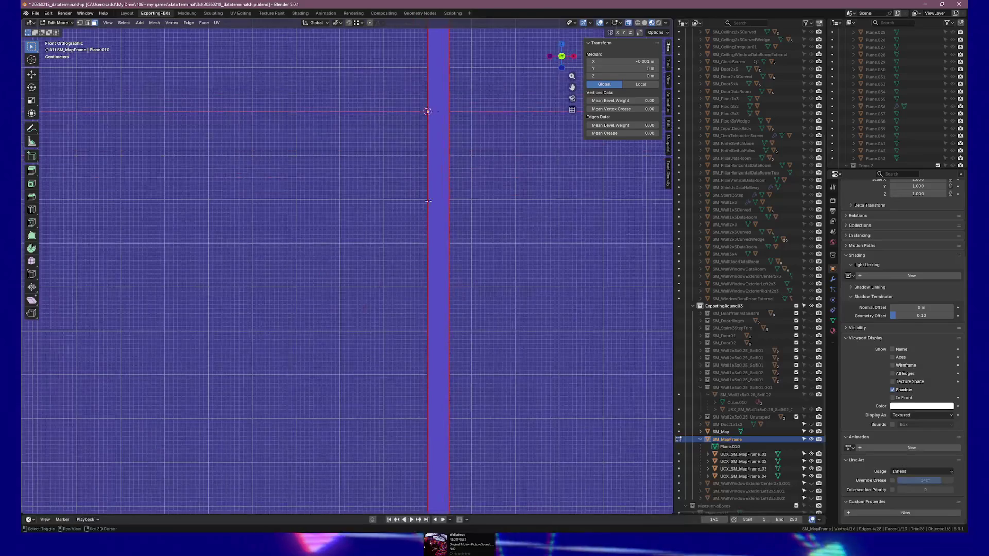
scroll(437, 196, up, 3)
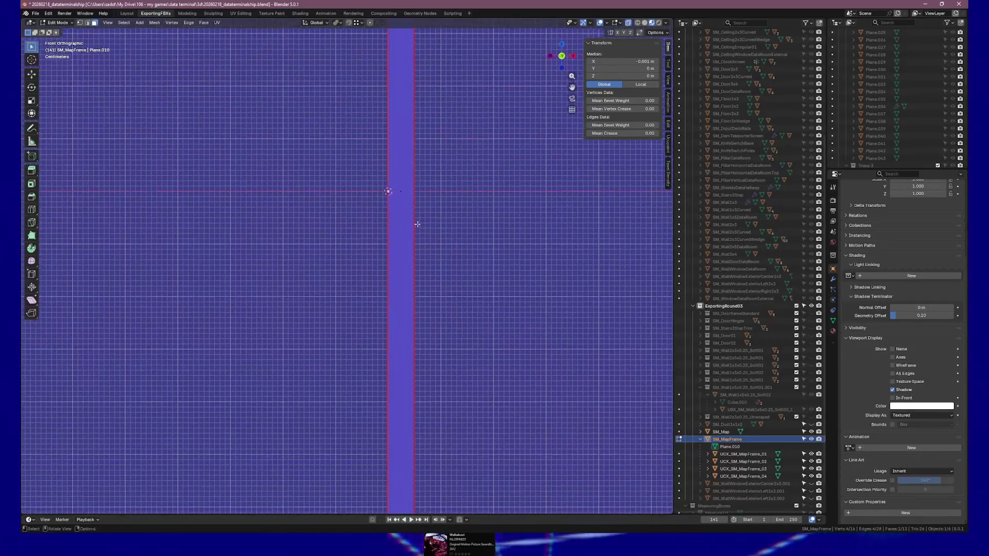
scroll(407, 239, up, 5)
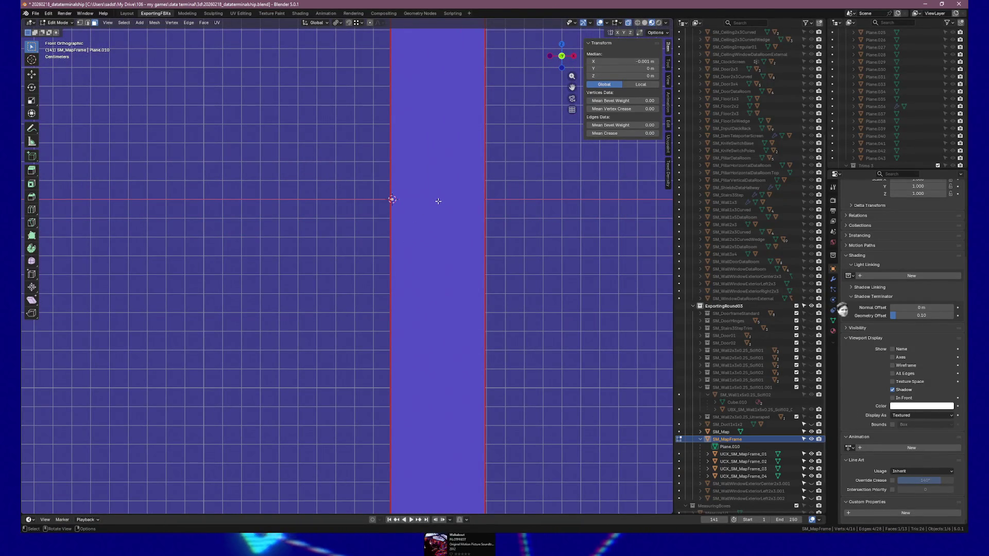
scroll(437, 201, up, 8)
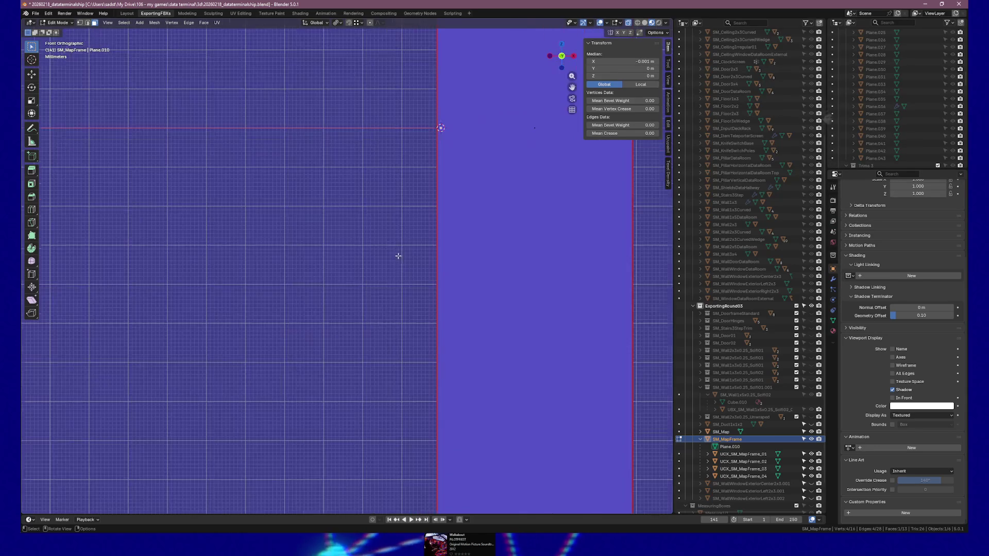
scroll(535, 212, down, 8)
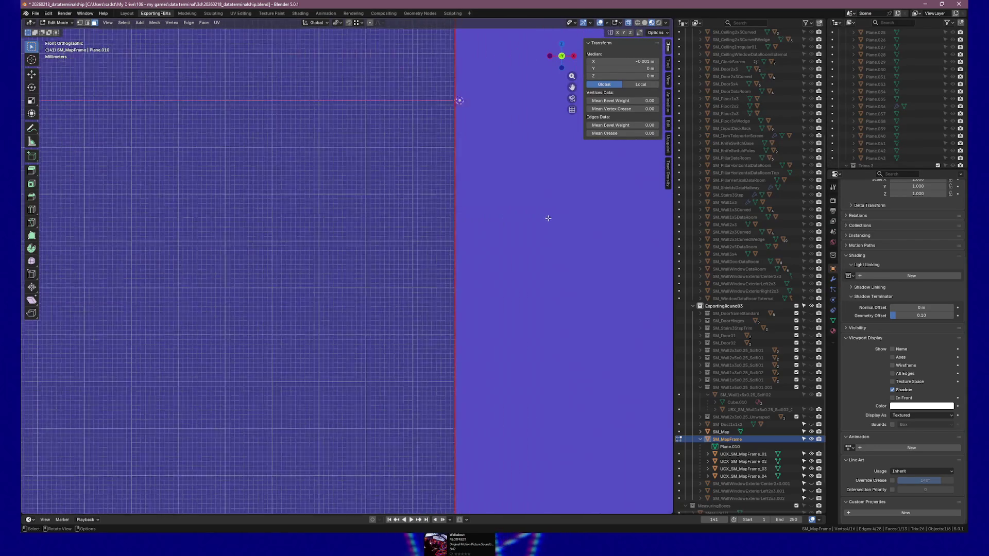
scroll(466, 238, down, 6)
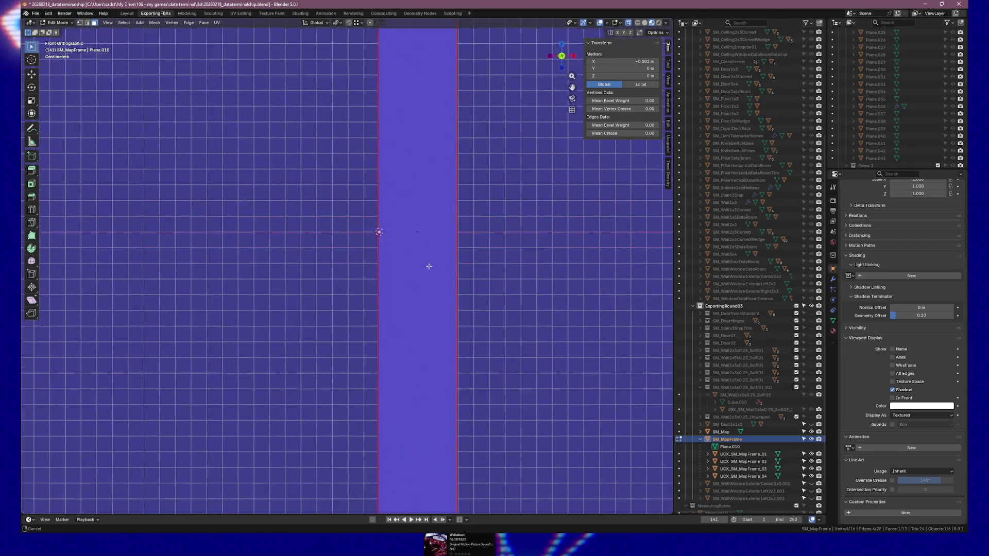
drag(448, 265, 453, 260)
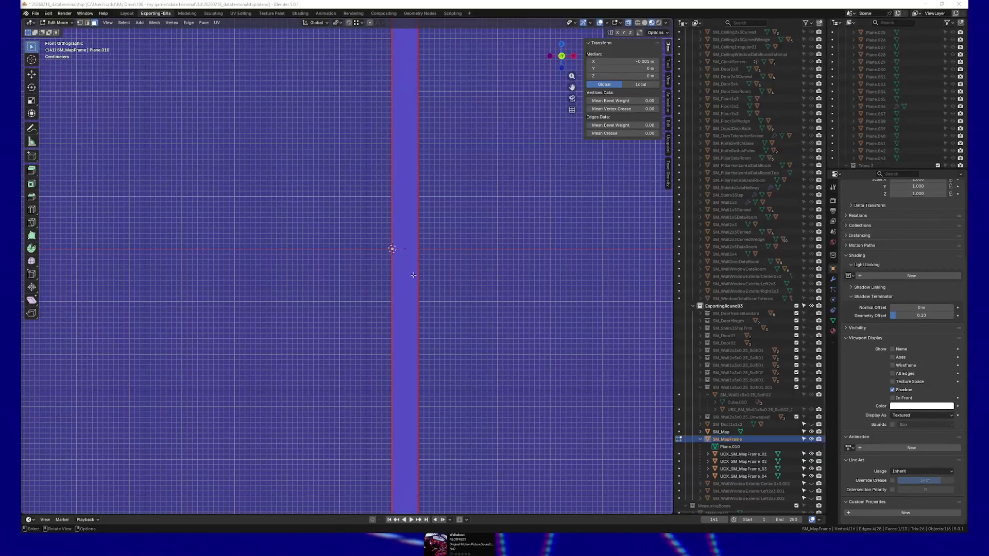
mouse_move(413, 275)
mouse_down()
mouse_move(453, 258)
mouse_move(409, 266)
mouse_move(419, 269)
mouse_move(389, 292)
mouse_up()
scroll(410, 272, up, 2)
Step: View the frame edge-on from the front and move the inner face to X -0.1 m
key(KP_3)
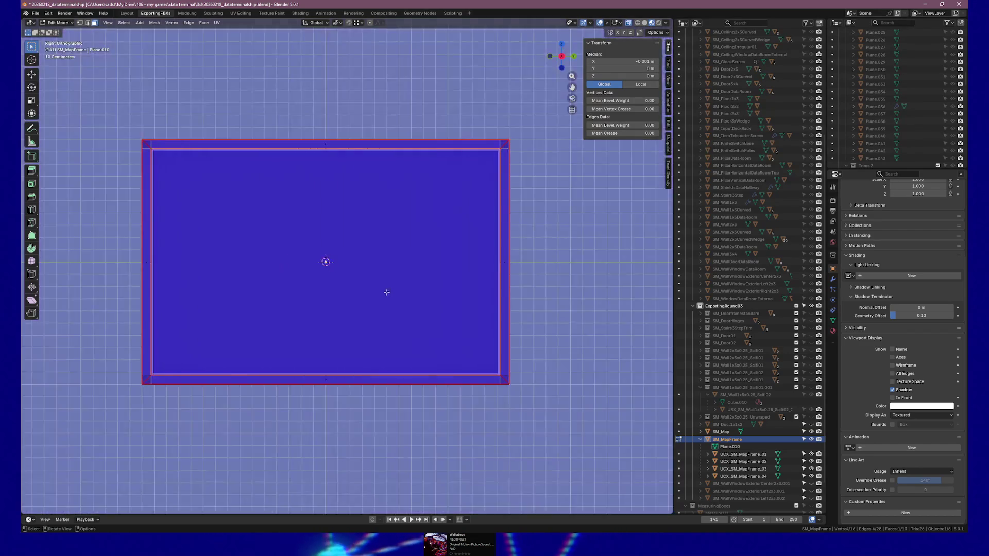
key(KP_1)
scroll(377, 309, up, 3)
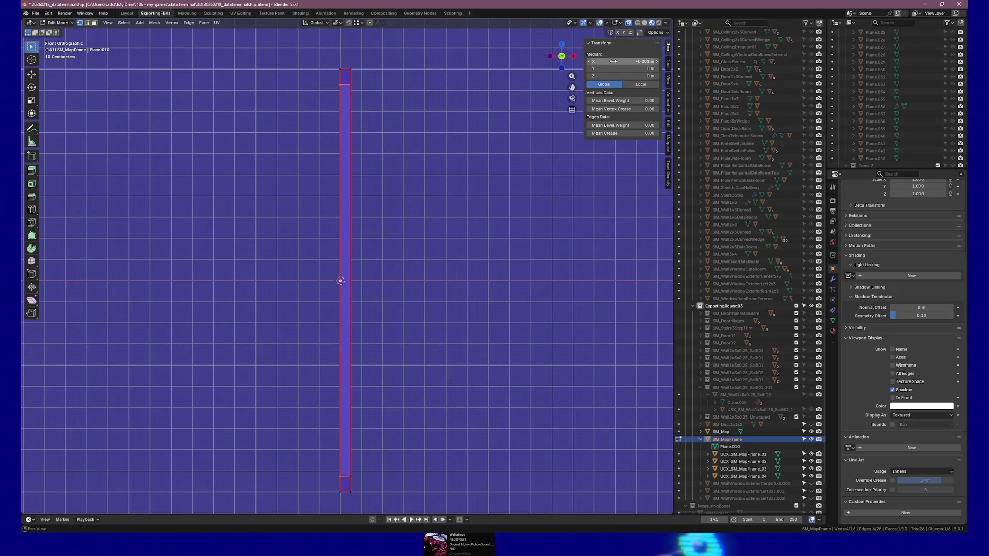
click(626, 64)
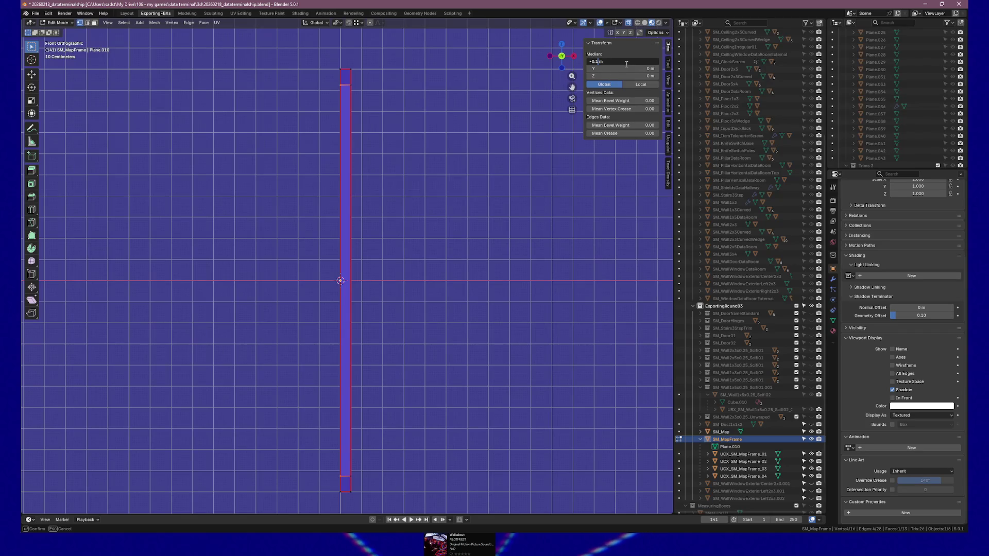
key(Return)
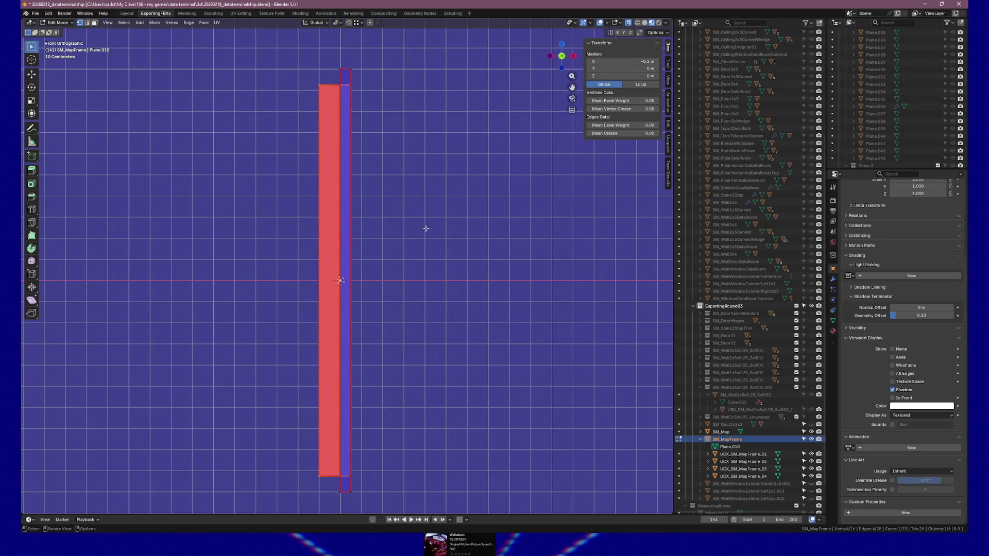
Step: Reset the X position of the four vertices along the frame edge to 0
click(336, 491)
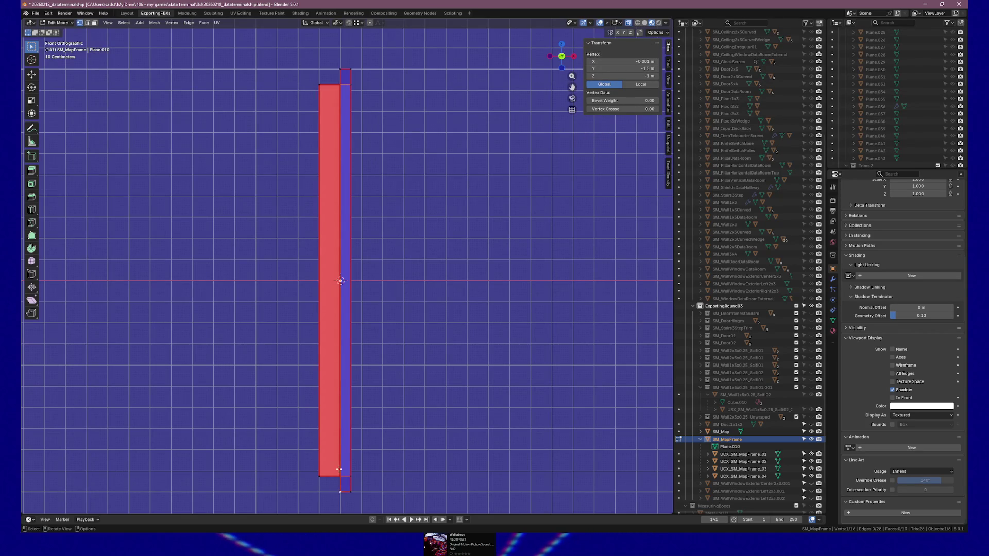
mouse_move(329, 71)
mouse_down()
mouse_move(342, 177)
mouse_move(345, 507)
mouse_up()
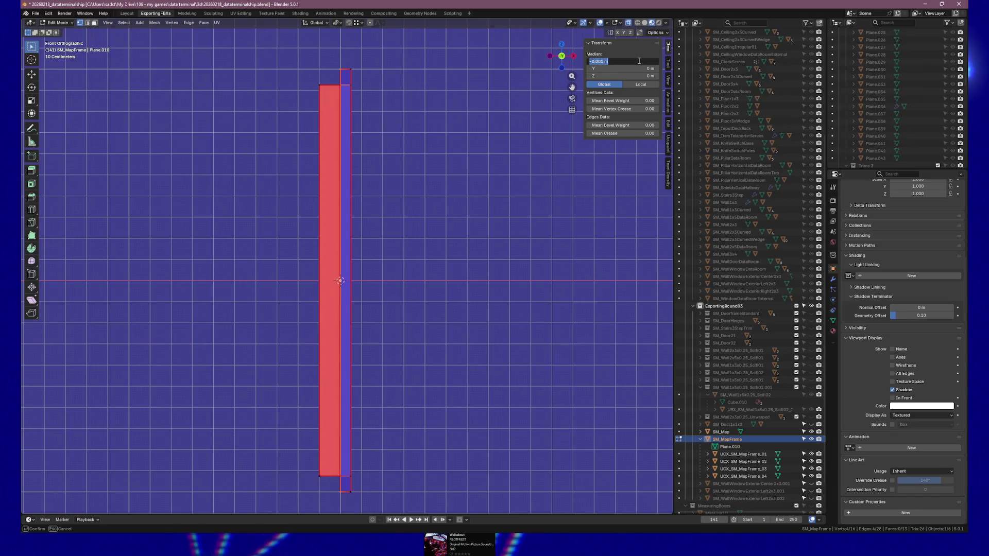
key(BackSpace)
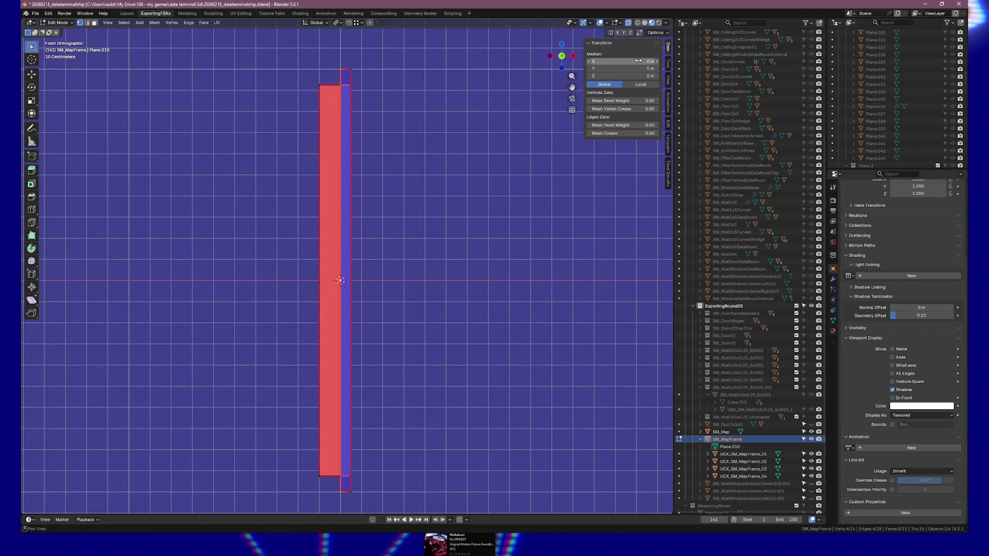
Step: Select the inner face vertices and set their Median X to 0.01 m
mouse_move(296, 75)
mouse_down()
mouse_move(332, 374)
mouse_move(334, 489)
mouse_up()
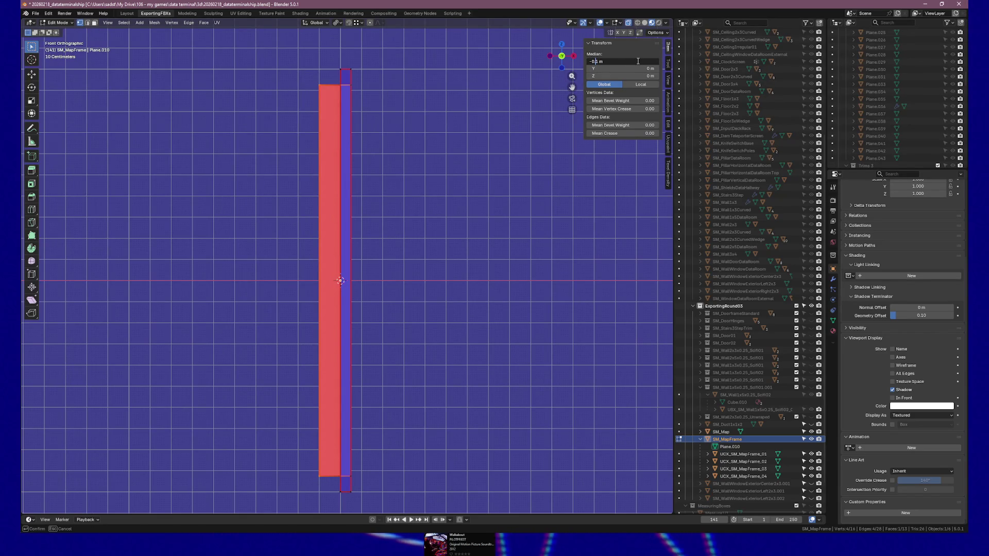
text(.00)
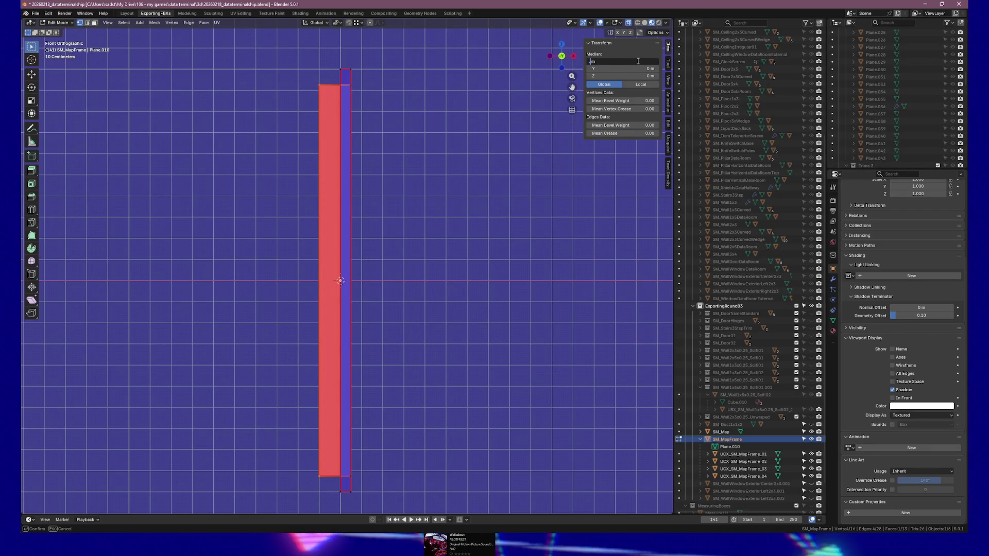
text(1)
key(Return)
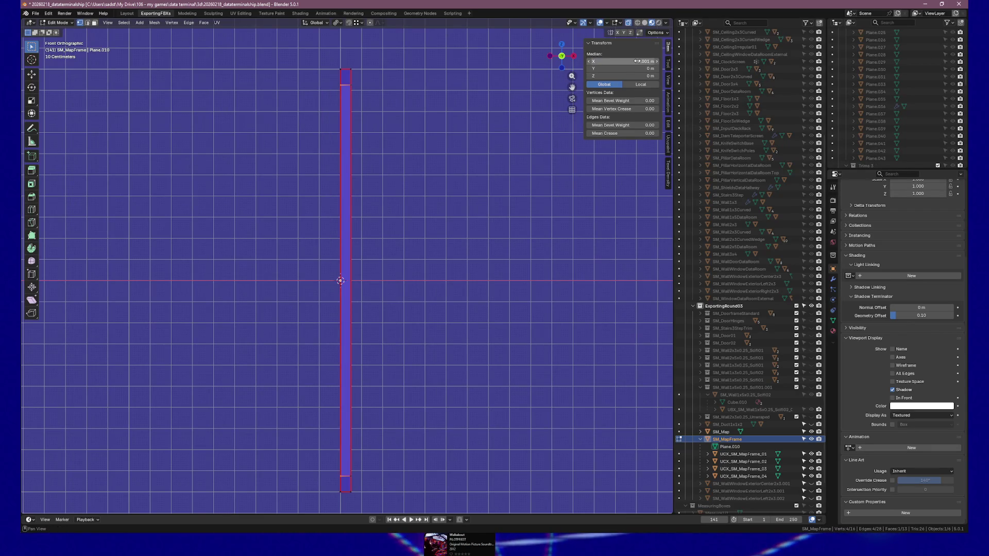
click(637, 62)
text(0.01)
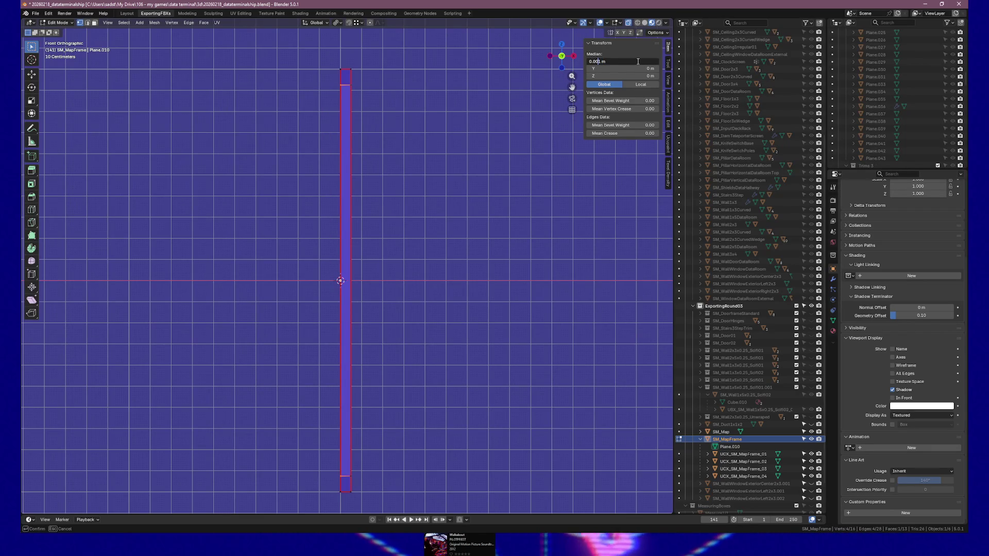
key(Return)
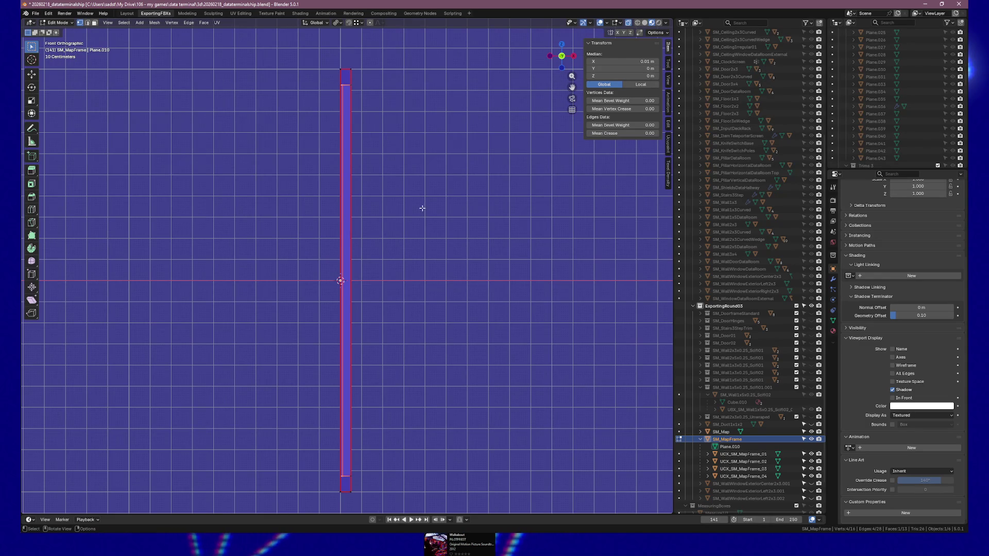
Step: Return to Object Mode and select the SM_Map object in the outliner
mouse_move(422, 210)
mouse_down()
mouse_move(386, 203)
mouse_move(508, 267)
mouse_up()
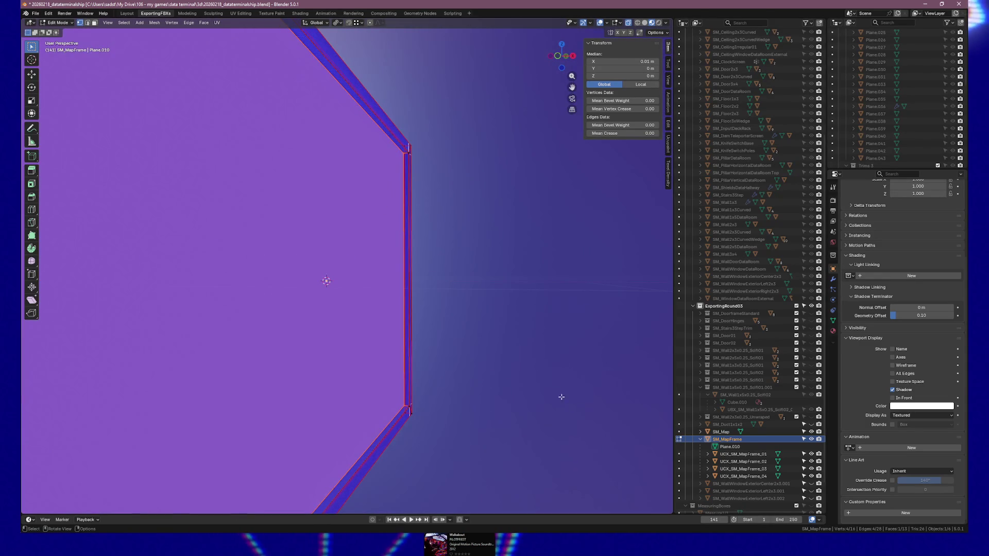
click(748, 439)
click(730, 430)
drag(481, 325, 491, 327)
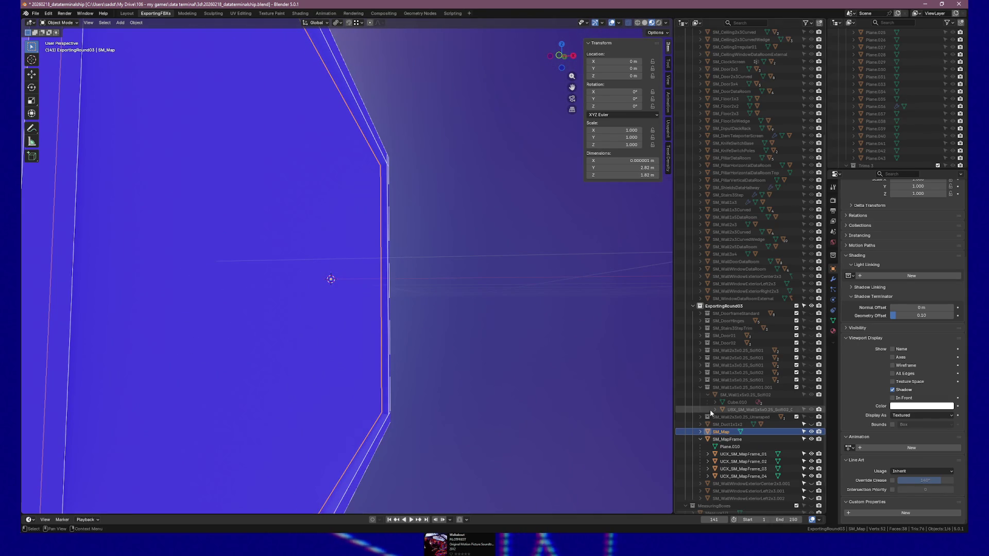
click(729, 440)
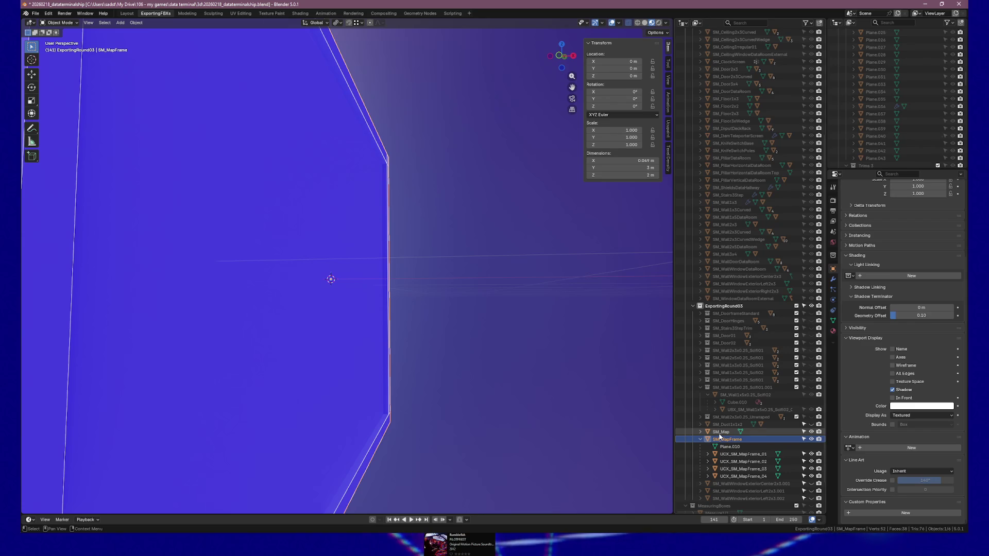
click(720, 432)
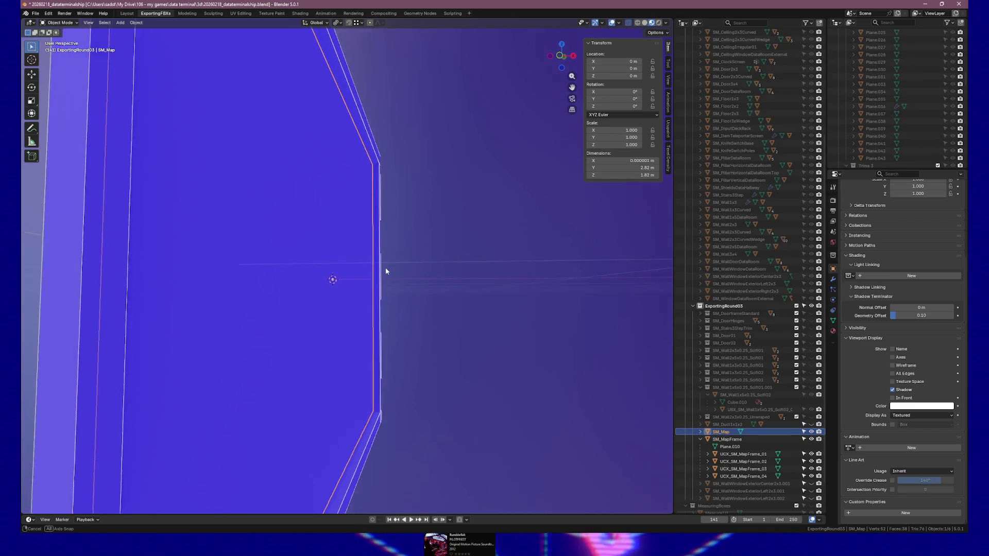
Step: Move all of SM_Map's vertices to Median X 0.011 m in Edit Mode
key(Tab)
key(a)
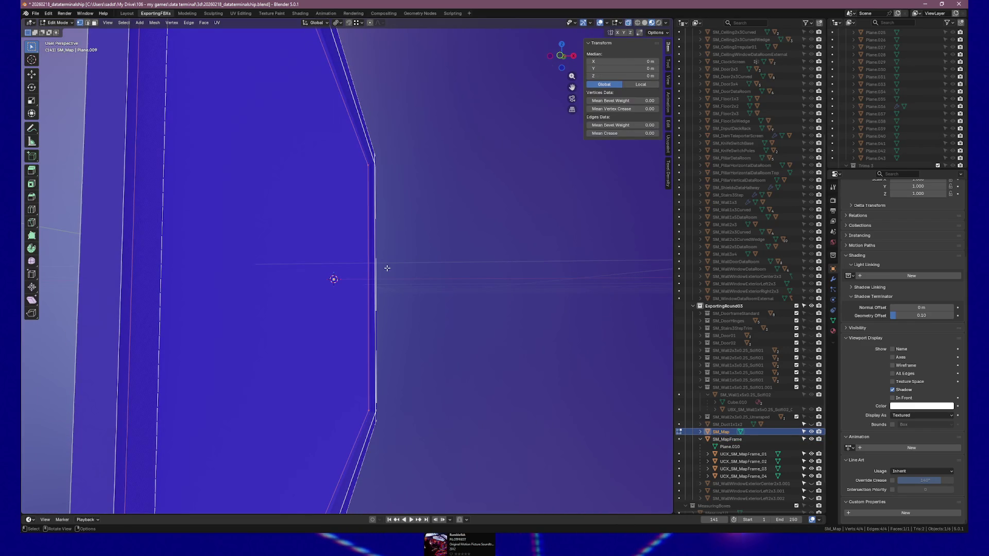
click(626, 61)
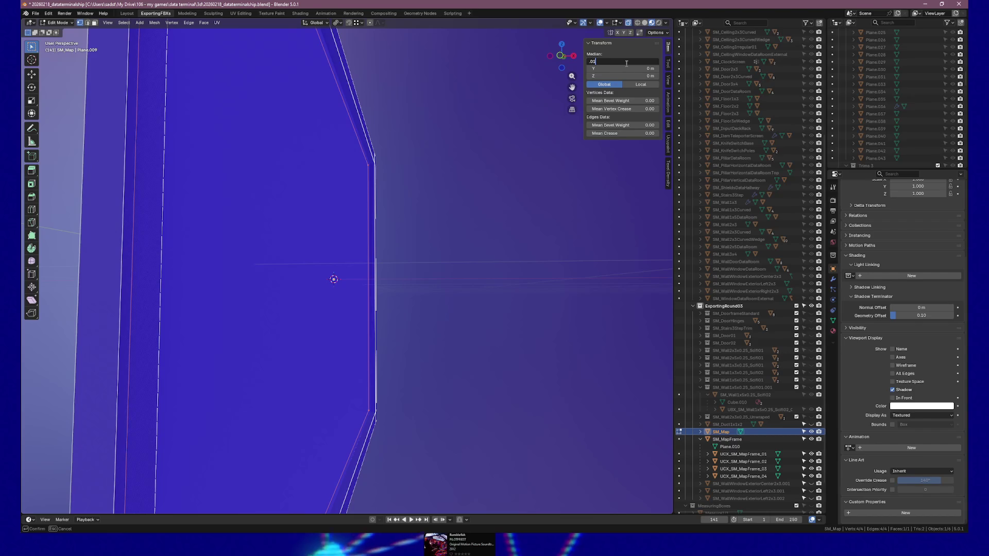
text(11)
key(Return)
key(Tab)
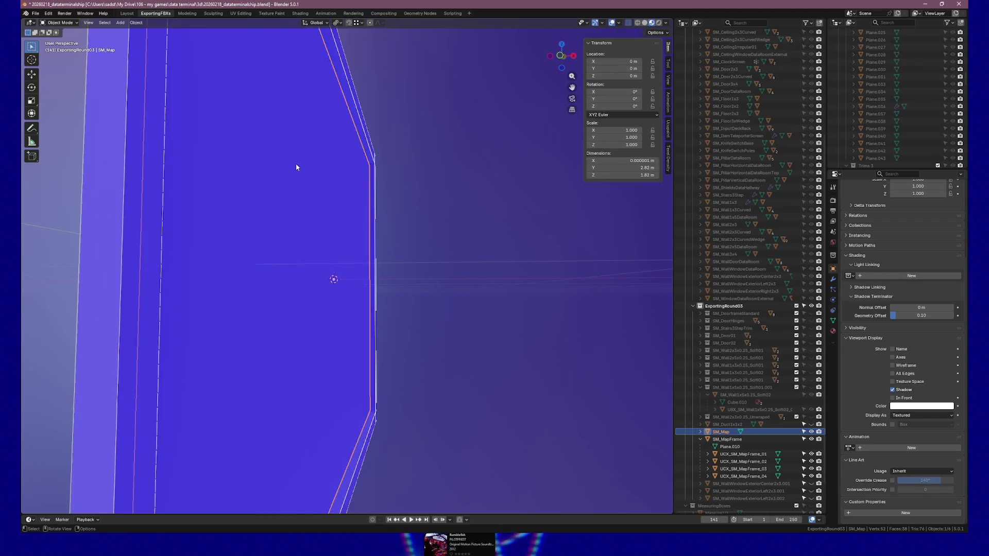
Step: Check SM_Map's placement, then select SM_MapFrame with its collision children
scroll(286, 164, down, 4)
mouse_move(287, 179)
mouse_down()
mouse_move(316, 166)
mouse_move(291, 167)
mouse_up()
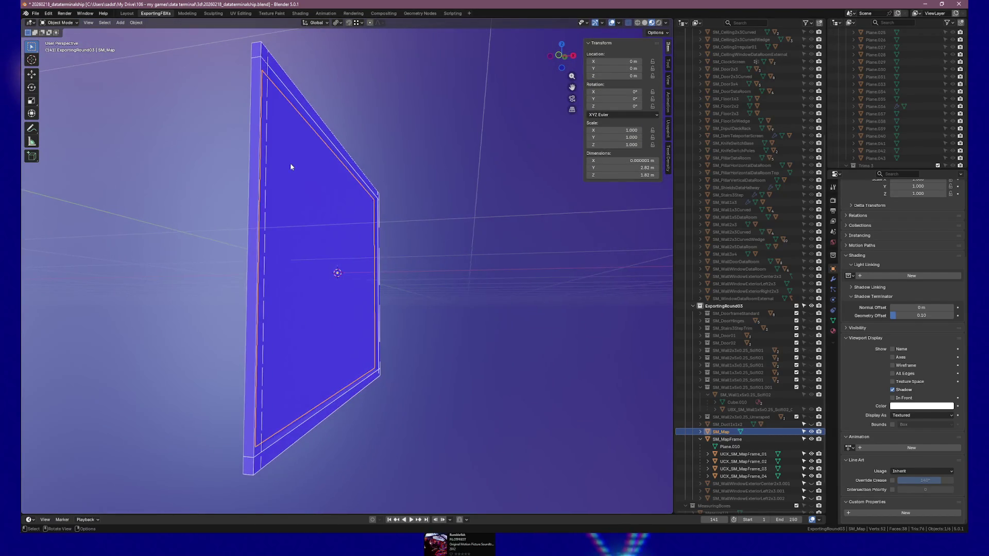
scroll(291, 167, up, 2)
click(727, 439)
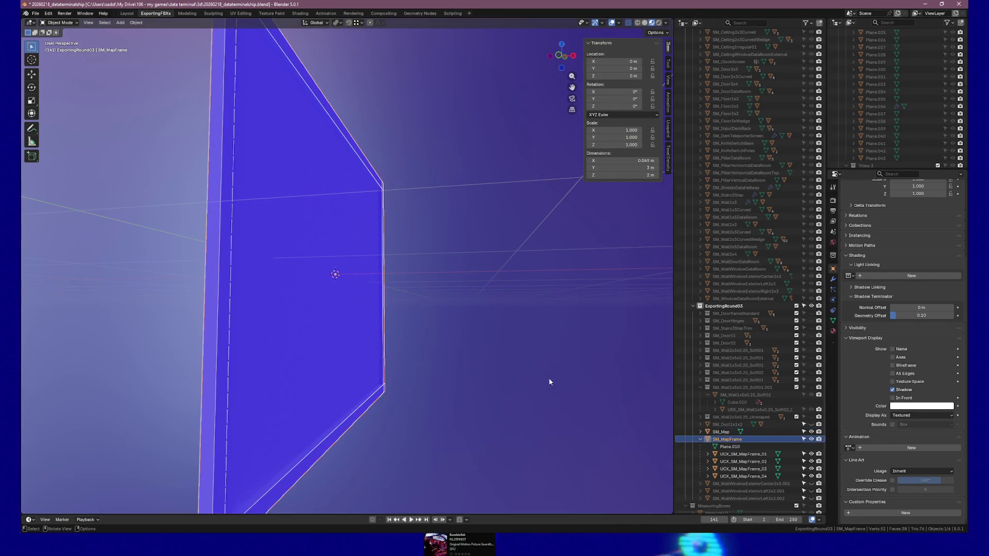
Step: Export SM_MapFrame with its UCX collision meshes as FBX, overwriting SM_MapFrame.fbx
click(33, 15)
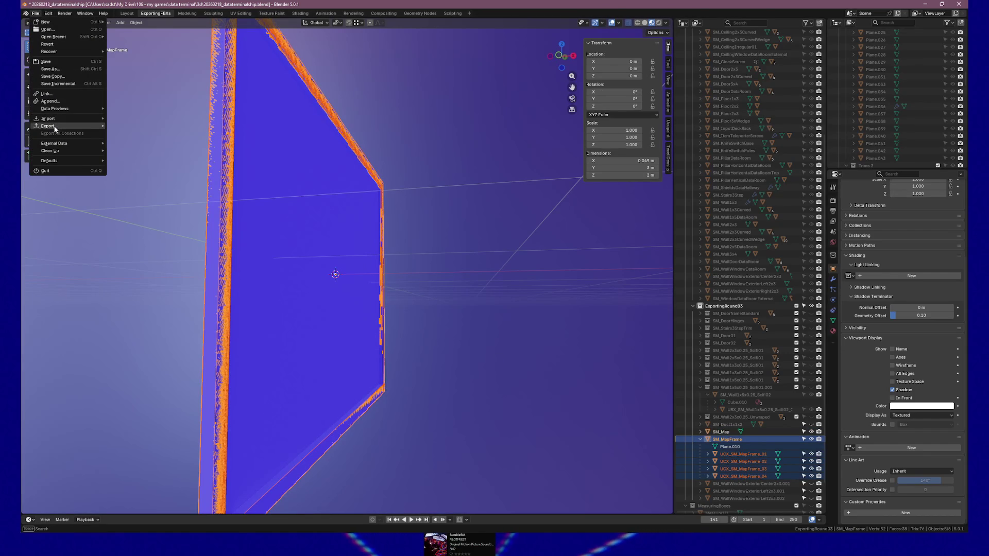
mouse_move(78, 126)
click(155, 185)
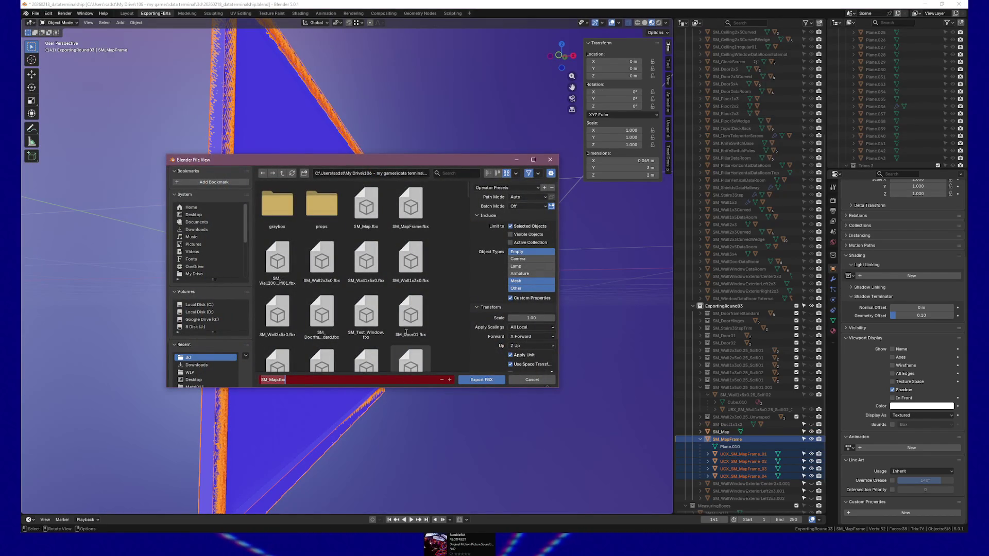
click(410, 206)
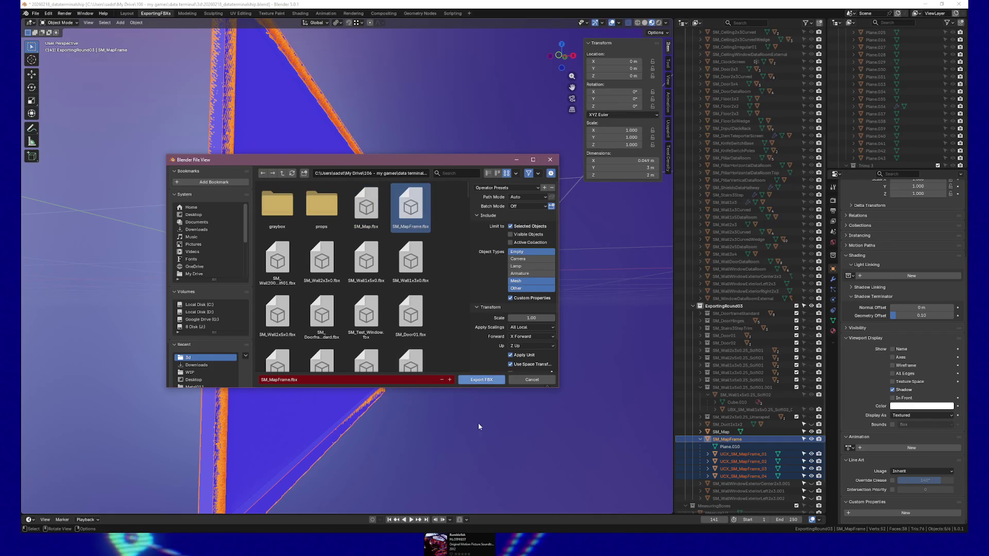
click(469, 382)
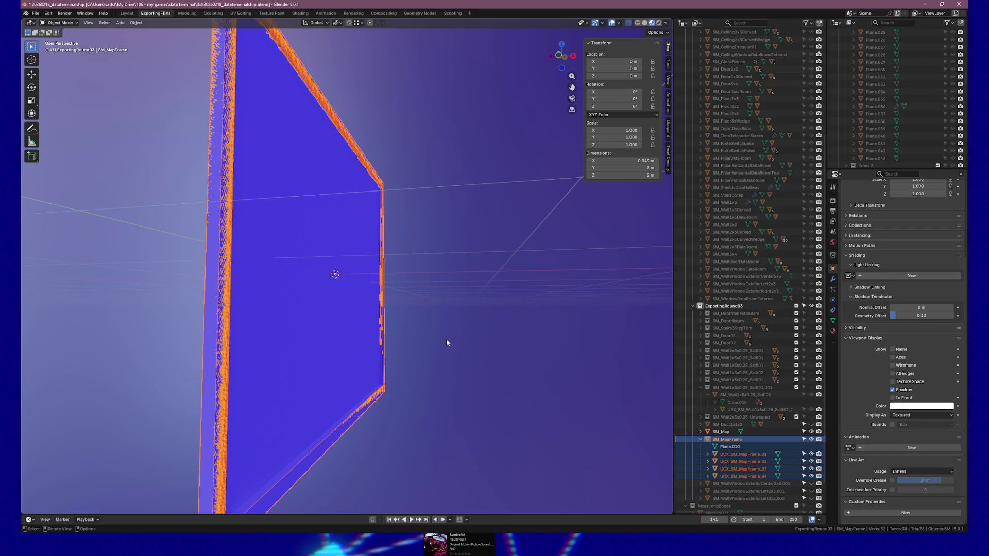
Step: Export the SM_Map plane as FBX, overwriting SM_Map.fbx
click(721, 432)
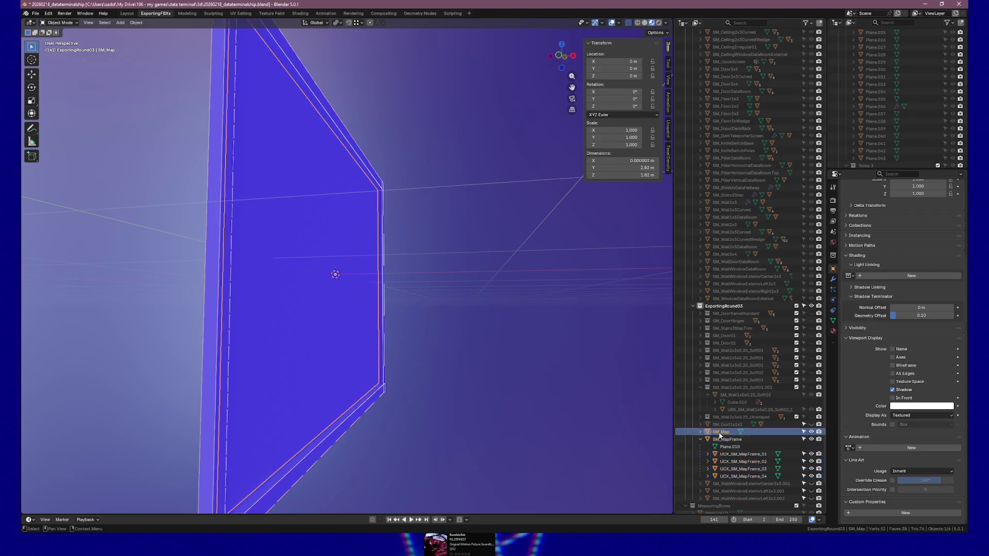
click(35, 14)
mouse_move(52, 126)
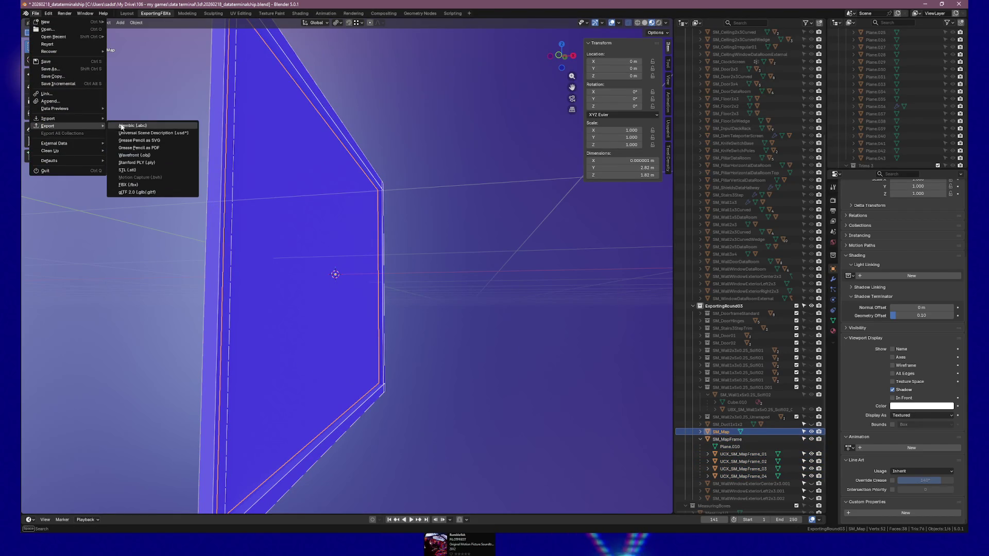
click(150, 187)
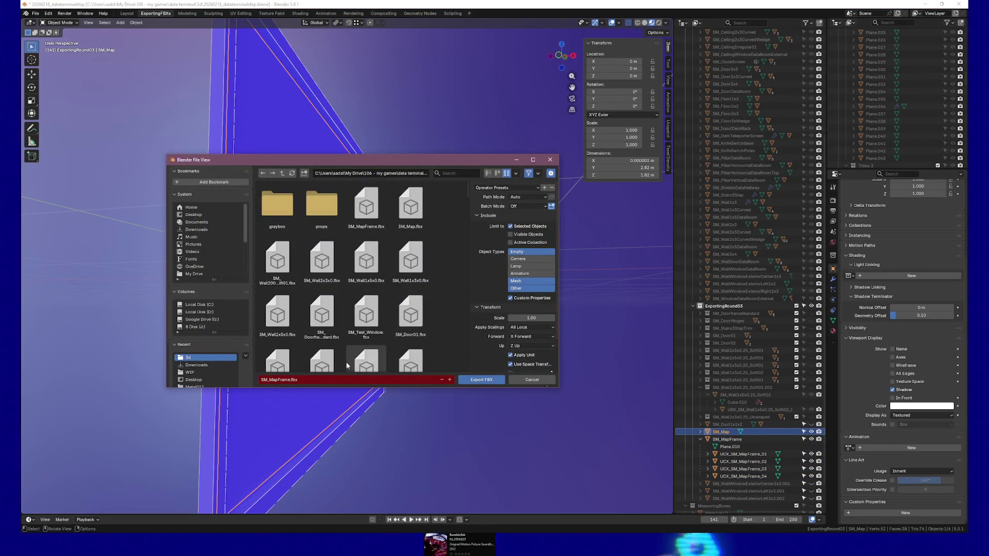
click(411, 206)
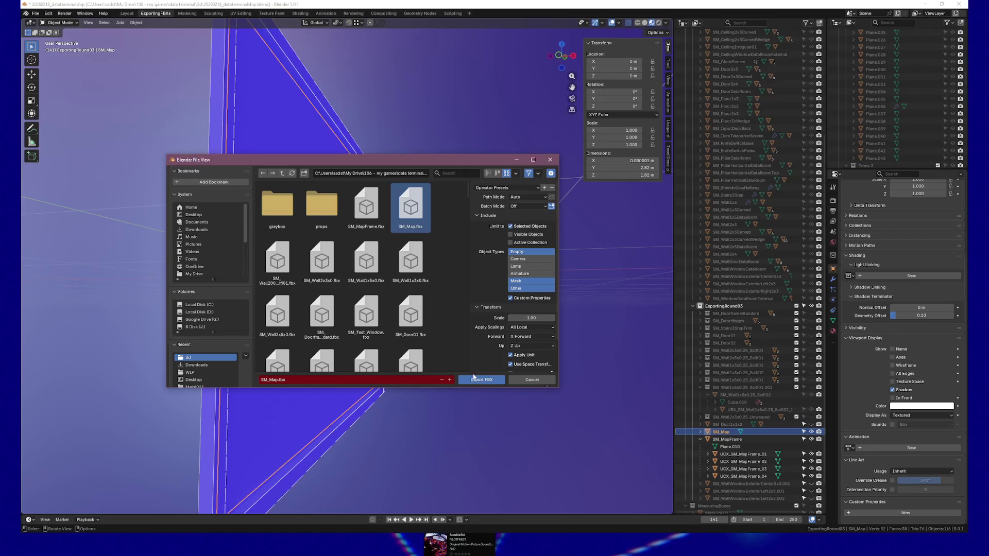
click(481, 382)
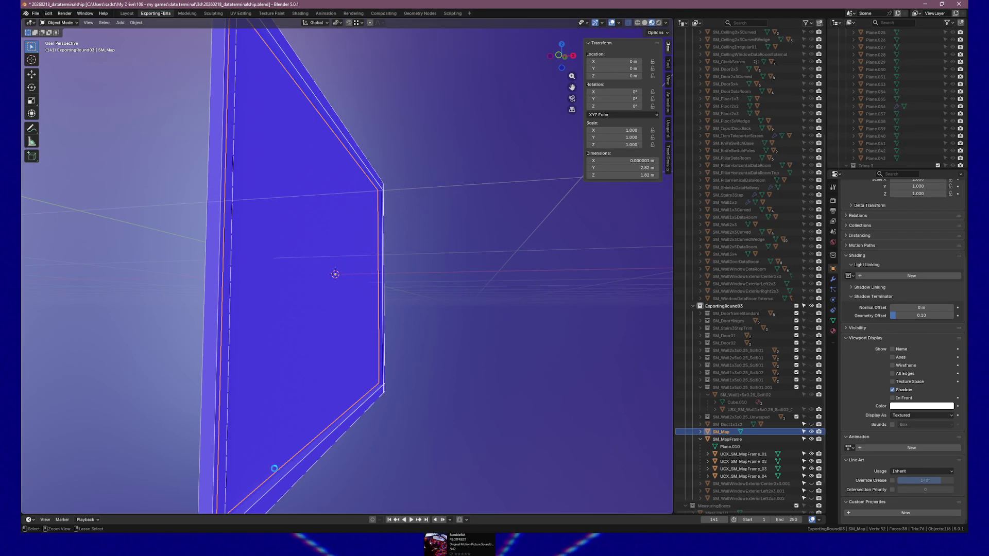
Step: Save the .blend project and switch over to Unreal Engine
key(ctrl+s)
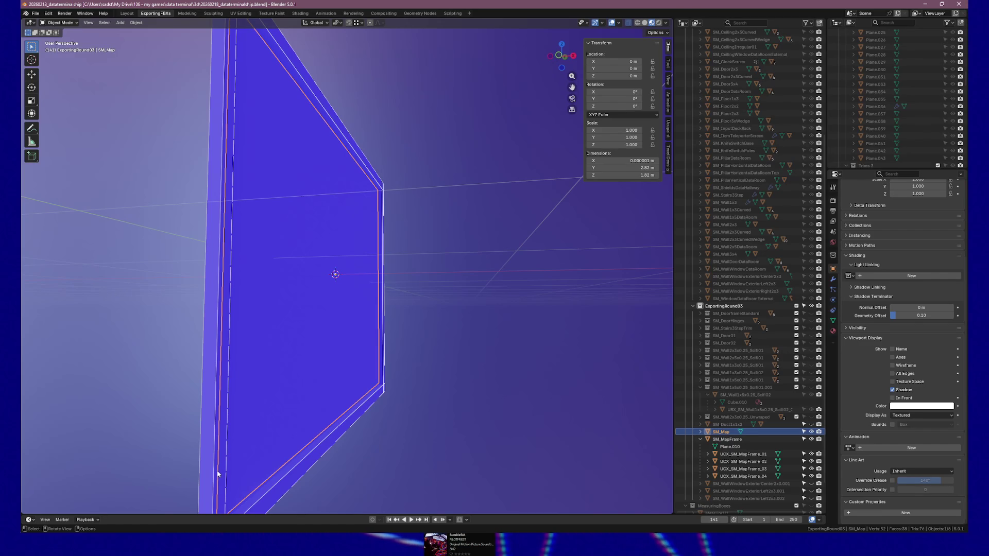
drag(464, 349, 282, 422)
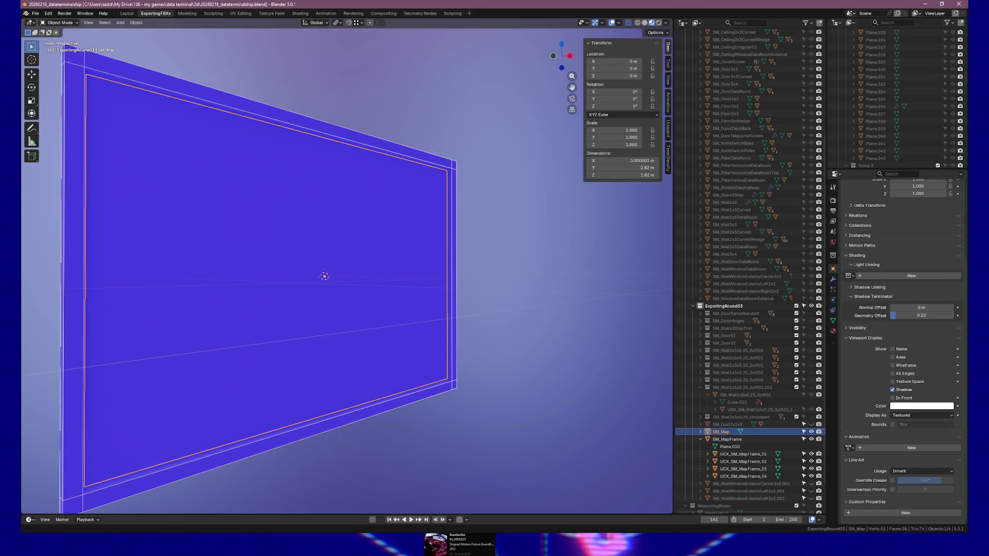
key(alt+Tab)
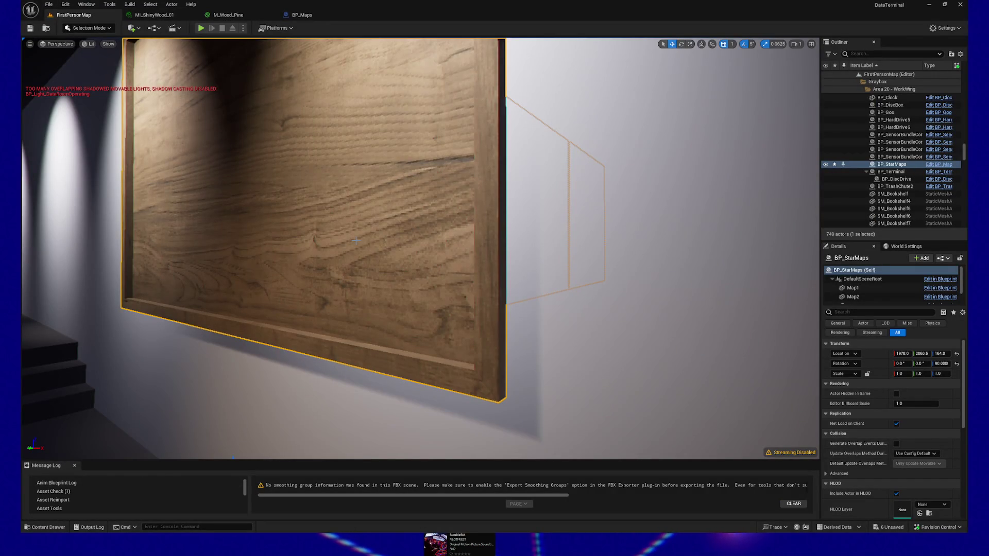
Step: Reimport the SM_MapFrame asset from the Content Drawer and view the updated frame on the wall
click(44, 527)
right_click(276, 432)
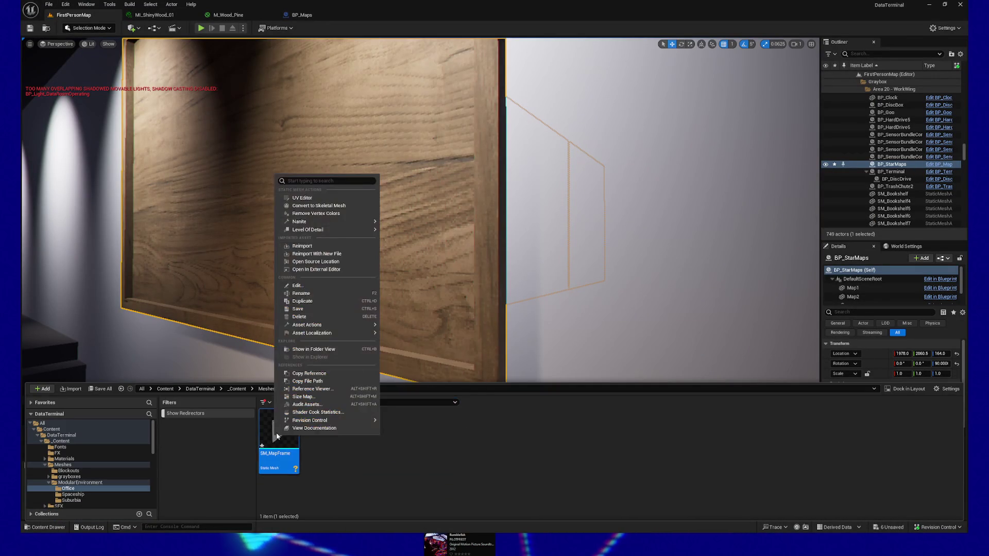
click(340, 246)
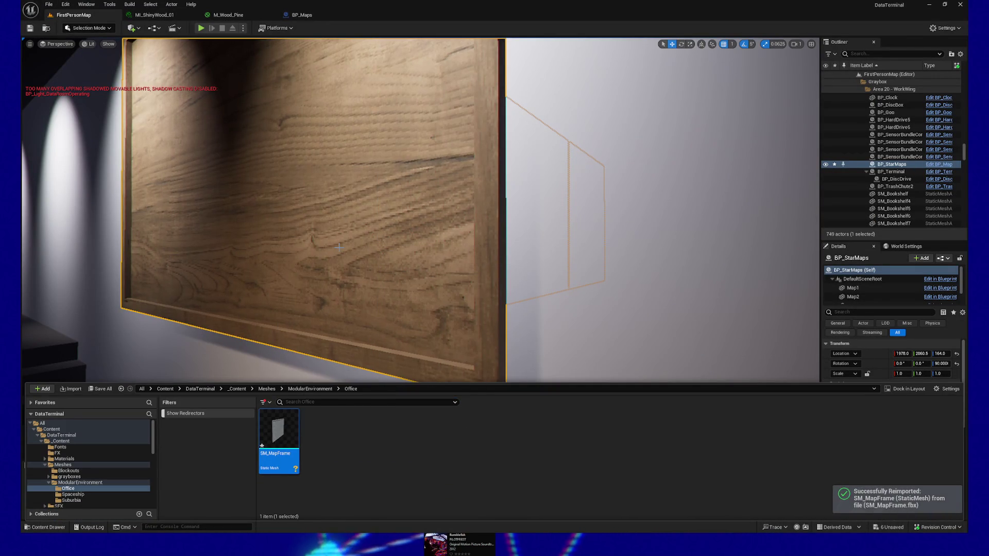
drag(344, 257, 348, 258)
click(350, 423)
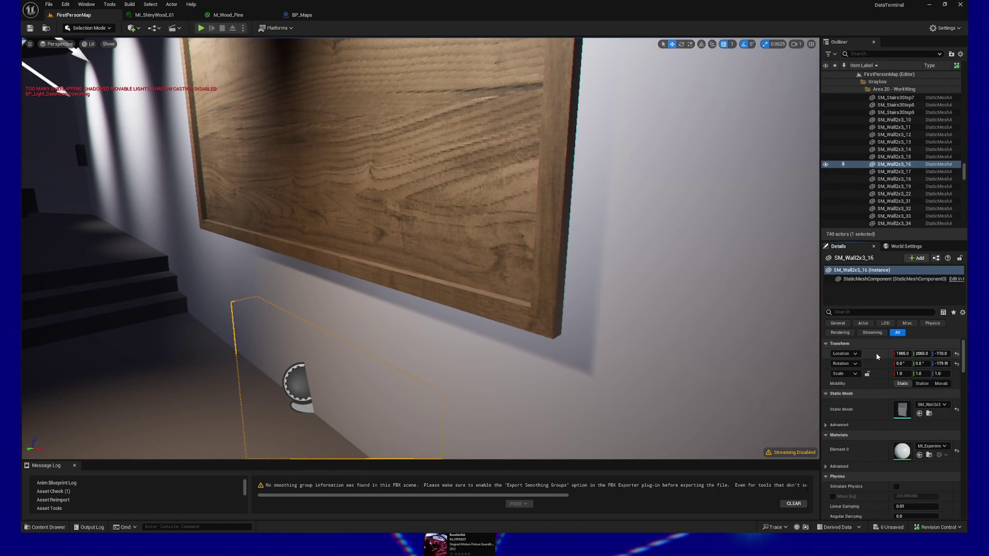
Step: Select BP_StarMaps and raise the wooden panel higher up the wall
click(543, 285)
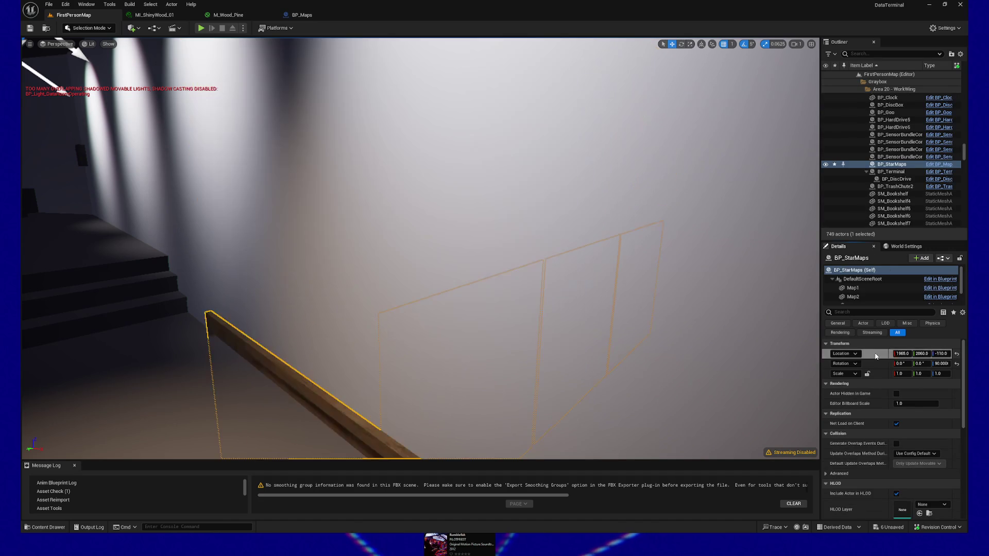
key(f)
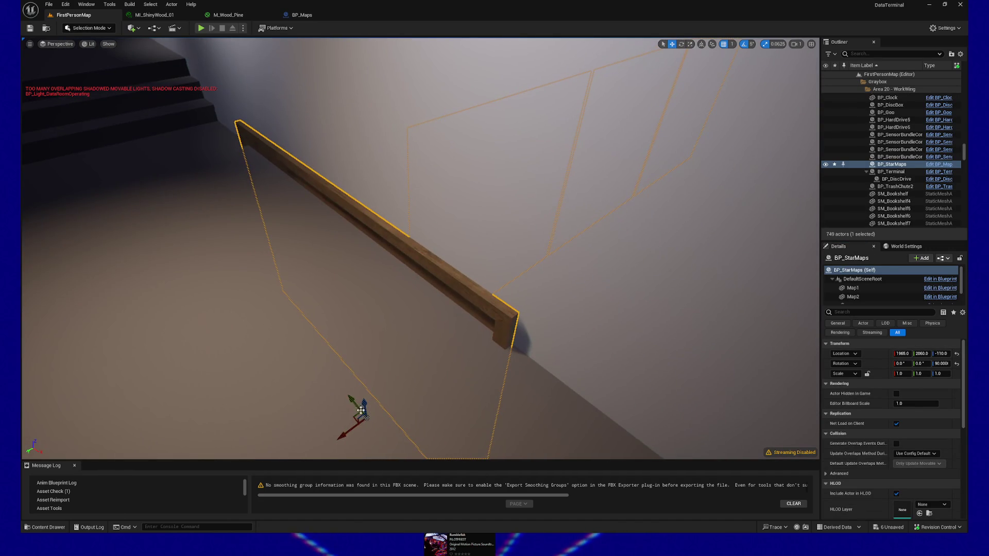
drag(364, 405, 442, 139)
key(f)
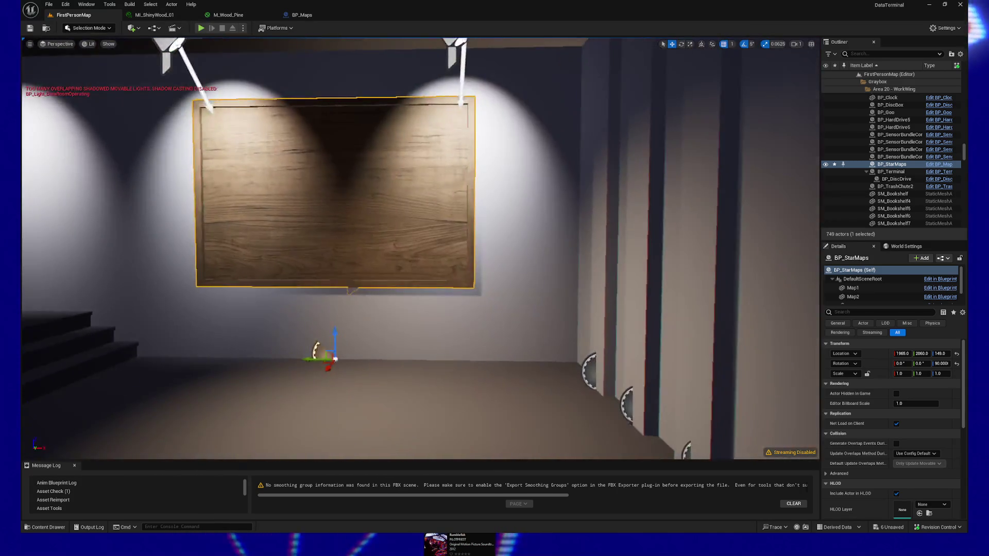
Step: Shift BP_StarMaps slightly along X so the frame sits flat against the wall
drag(333, 238, 333, 237)
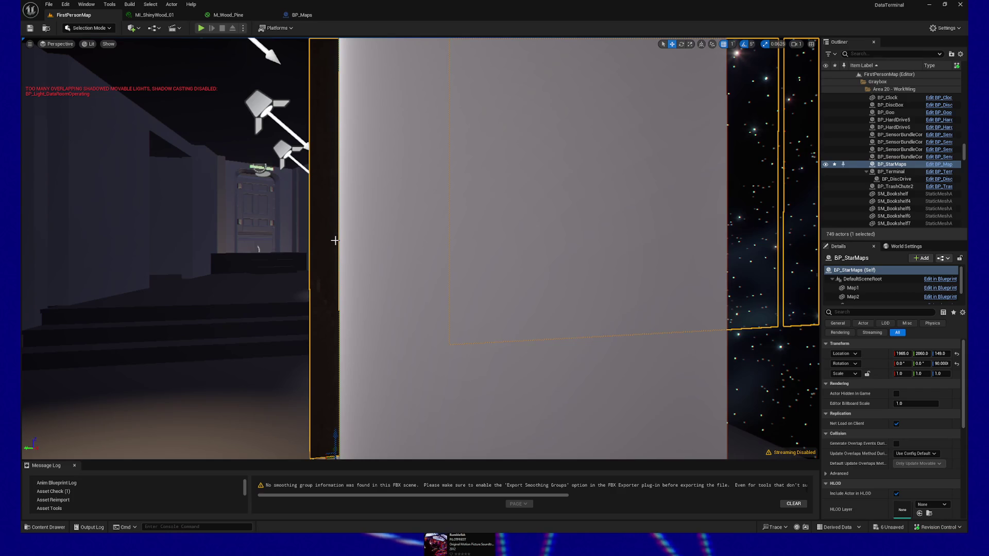
scroll(335, 241, down, 10)
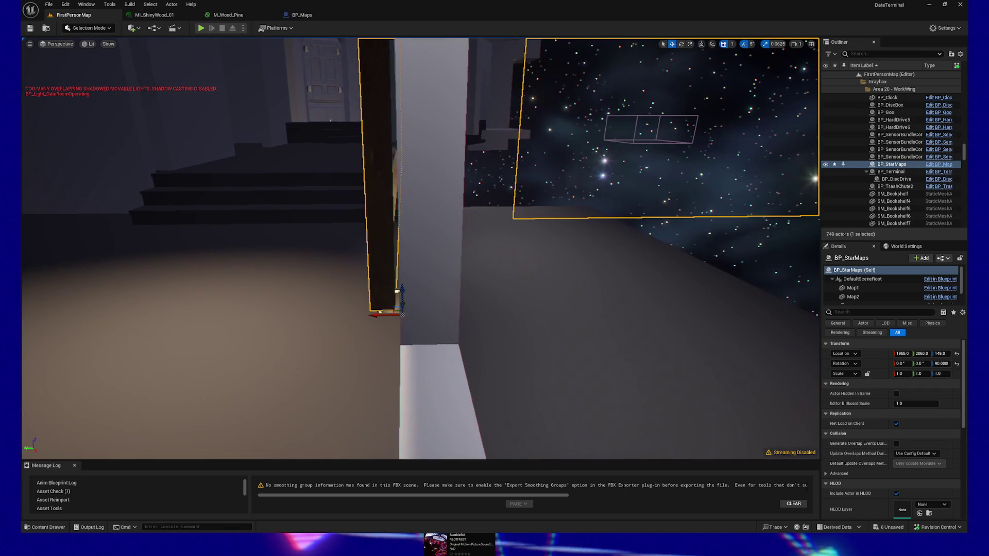
drag(334, 237, 386, 242)
drag(292, 257, 307, 286)
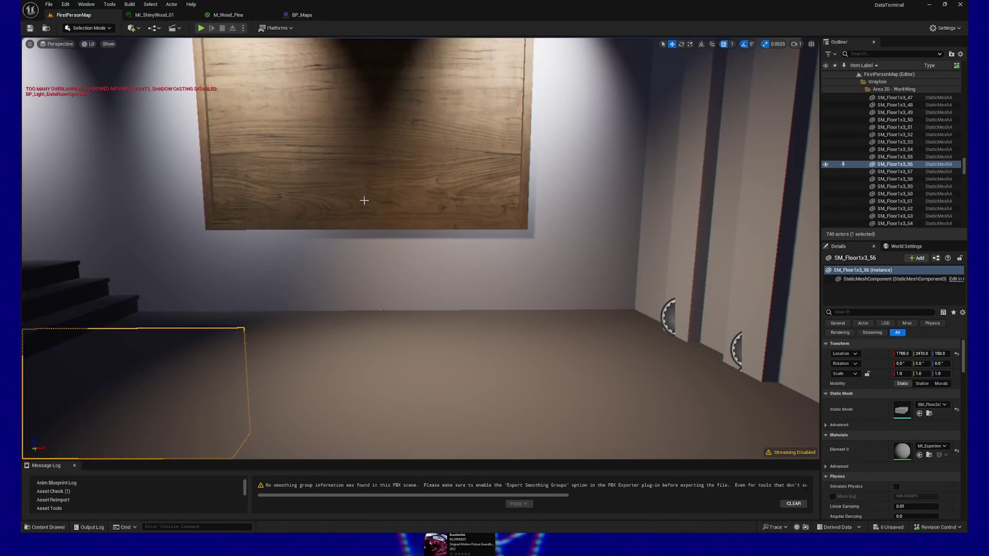
click(342, 292)
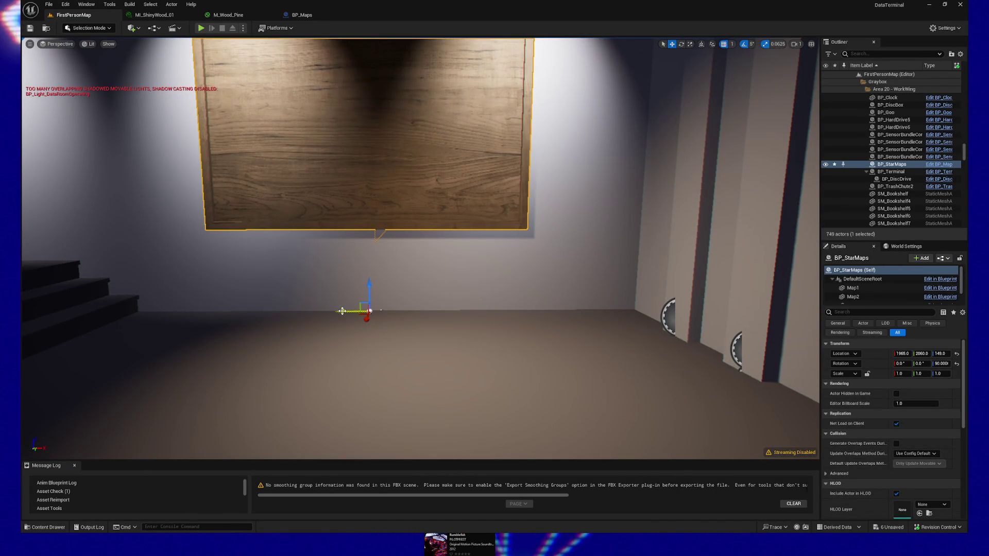
mouse_move(342, 311)
mouse_down()
mouse_move(413, 312)
mouse_move(427, 426)
mouse_up()
Step: Start Play-in-Editor from the chosen floor spot in FirstPersonMap
right_click(435, 433)
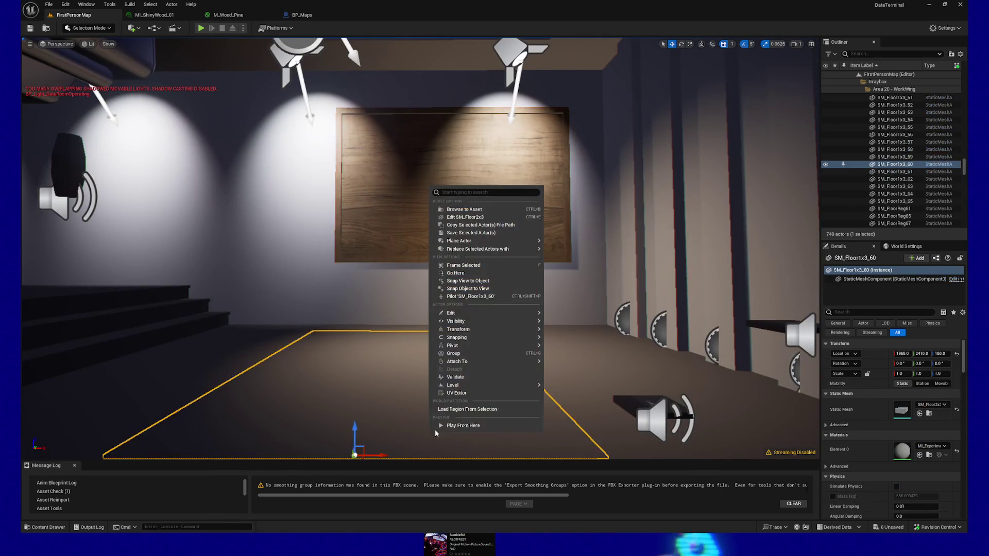
click(463, 425)
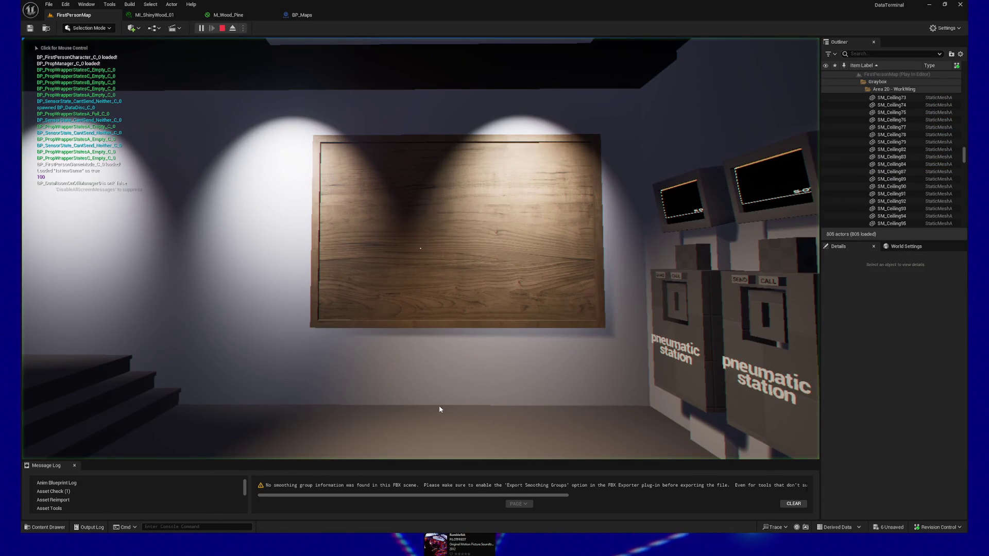
click(440, 409)
Step: Walk around the desk room and over to the wall of pneumatic stations
key(s)
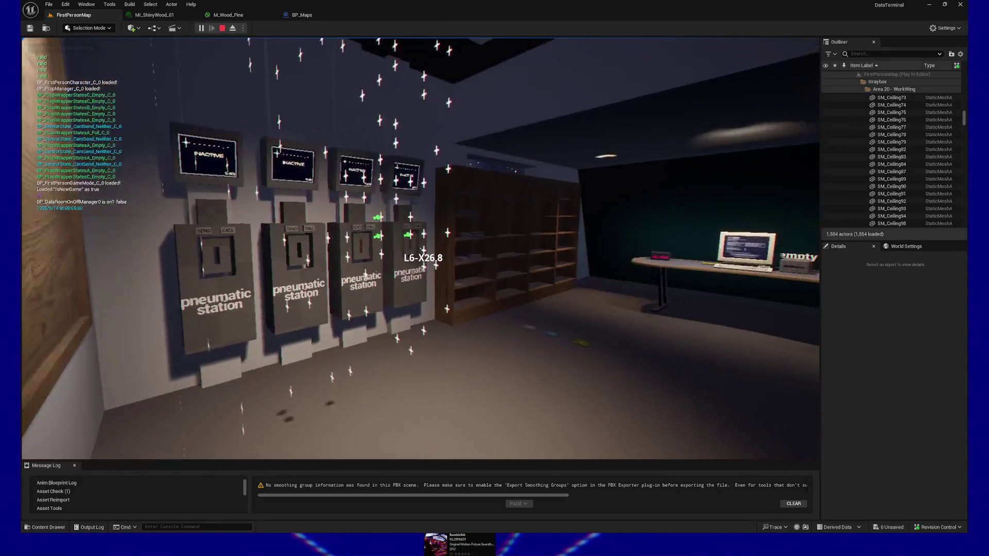
key(w)
key(s)
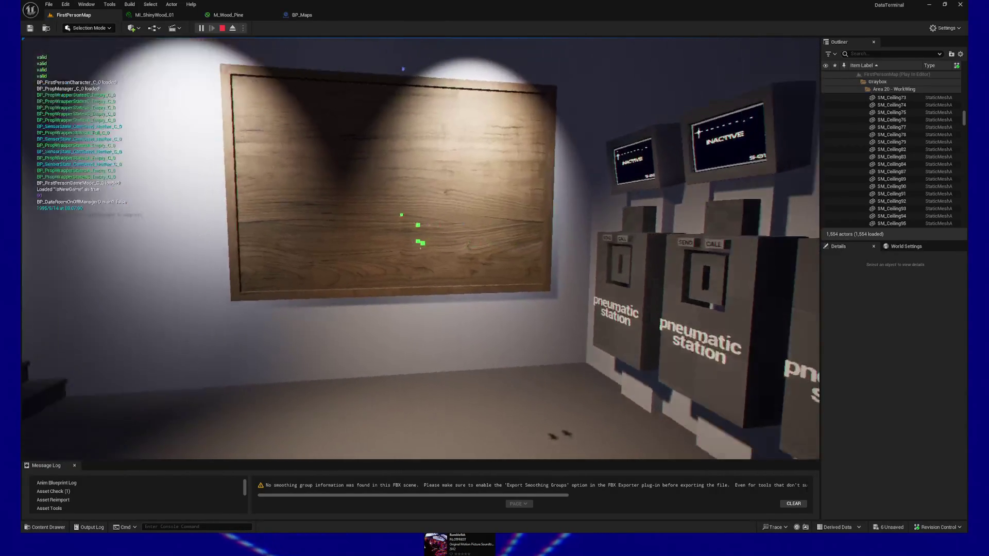
key(w)
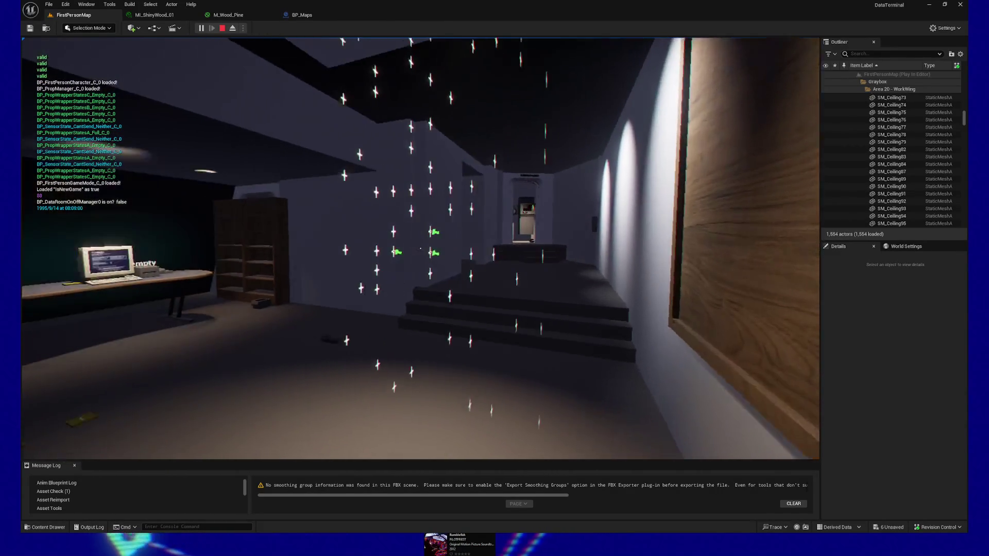
key(s)
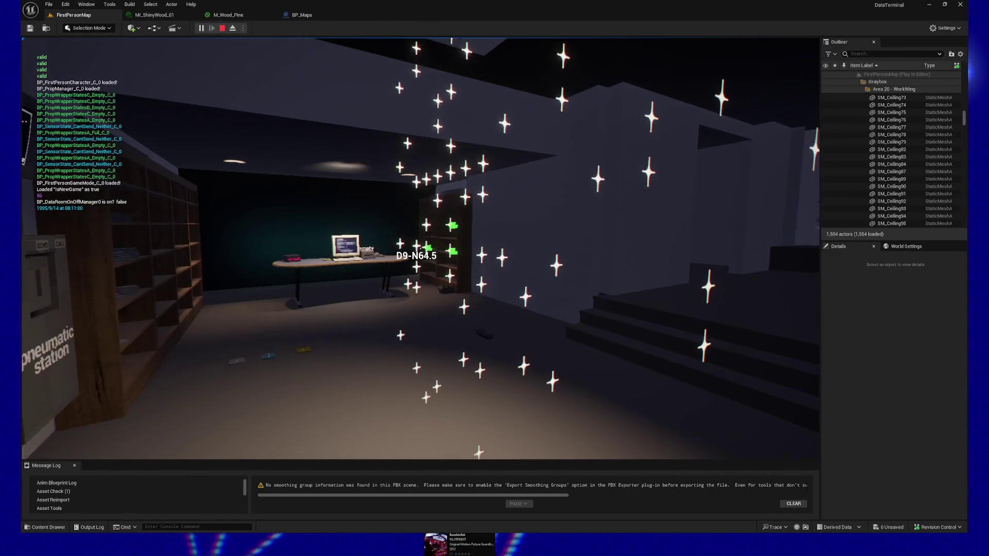
key(w)
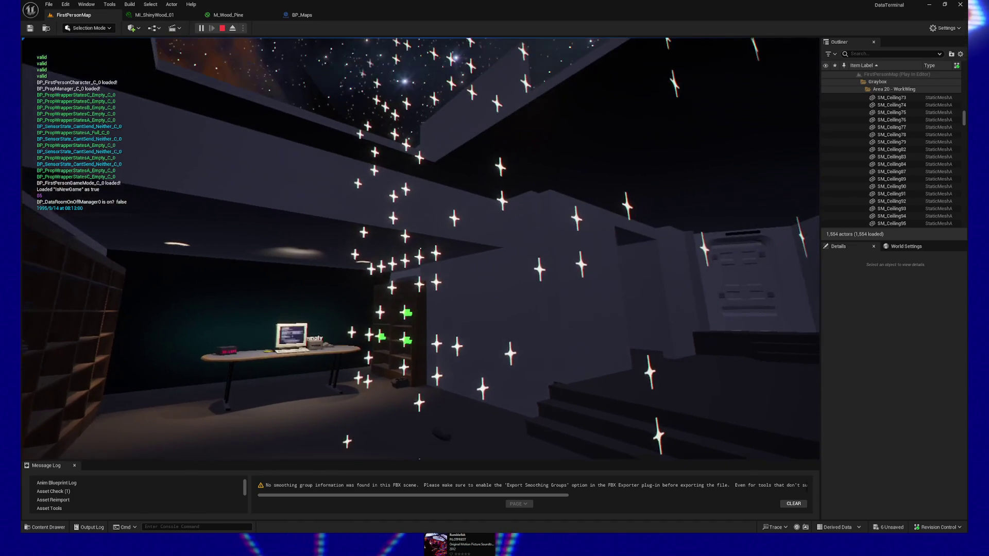
key(s)
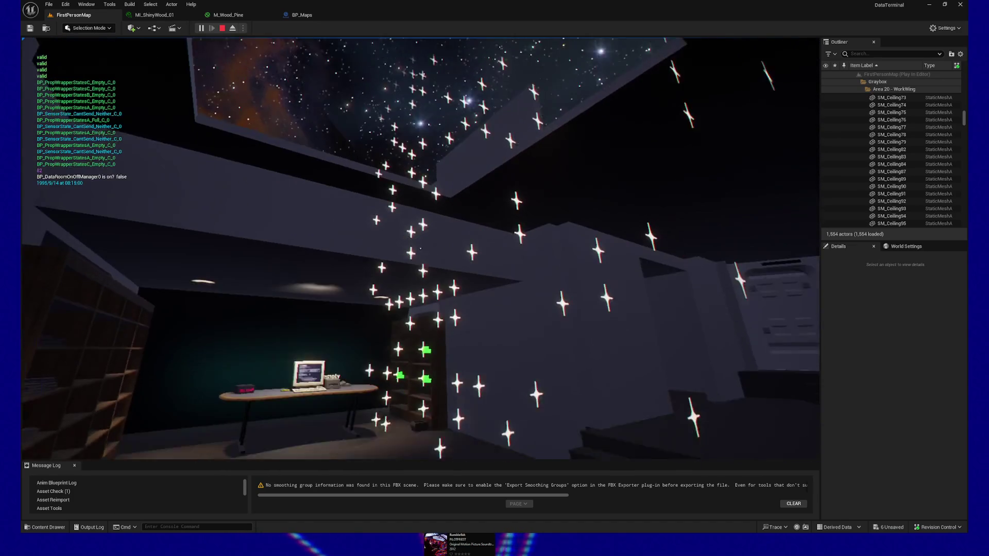
key(s)
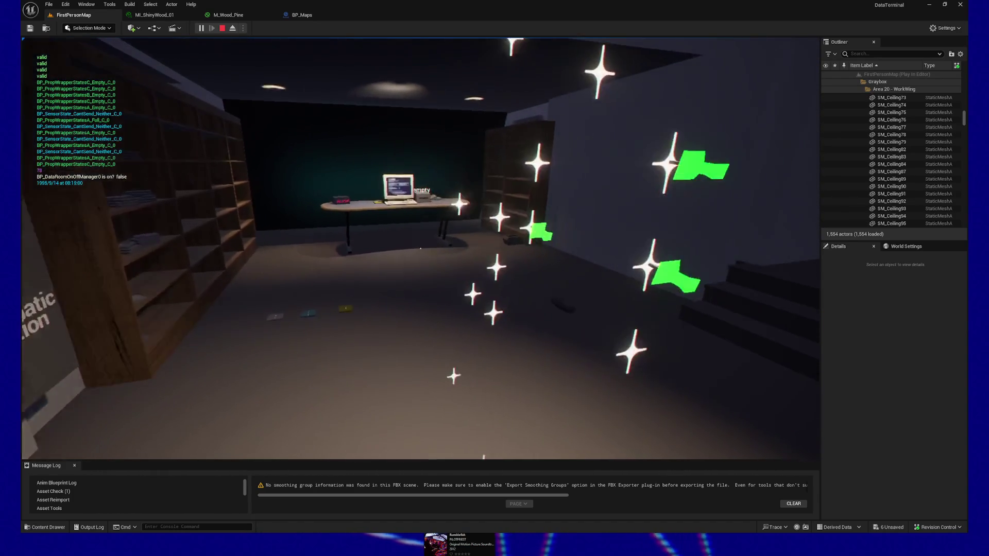
key(w)
key(s)
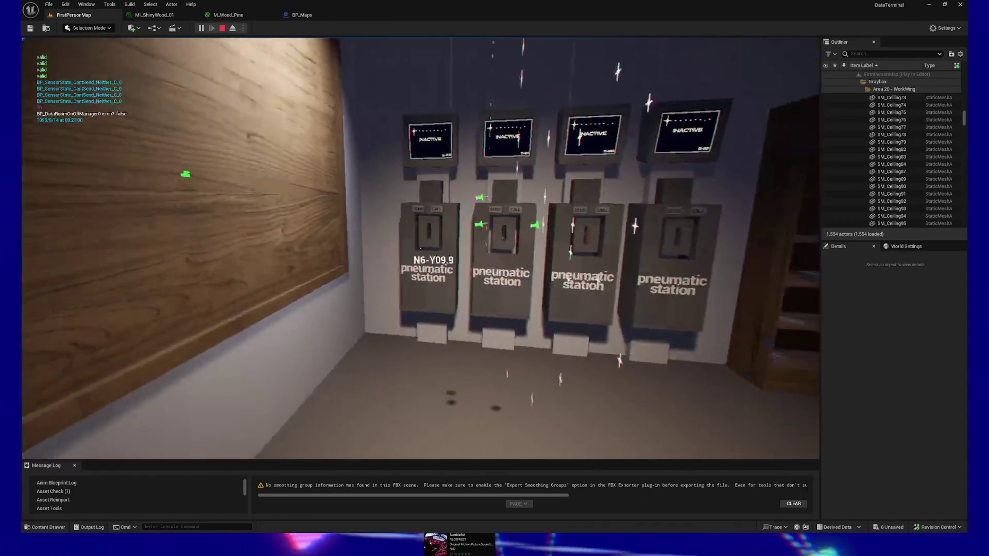
key(d)
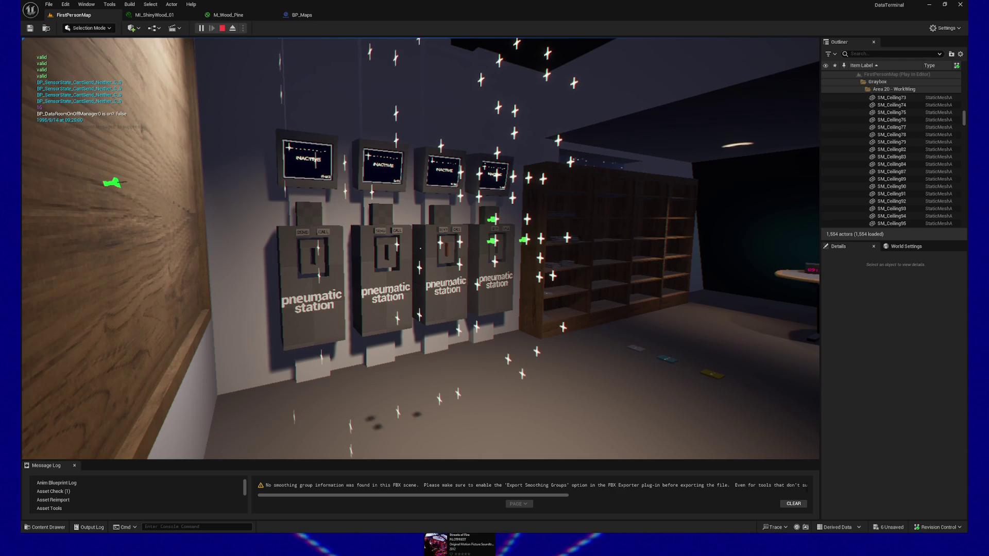
Step: Look around the desk room, then approach the first SEND/CALL pneumatic station
key(s)
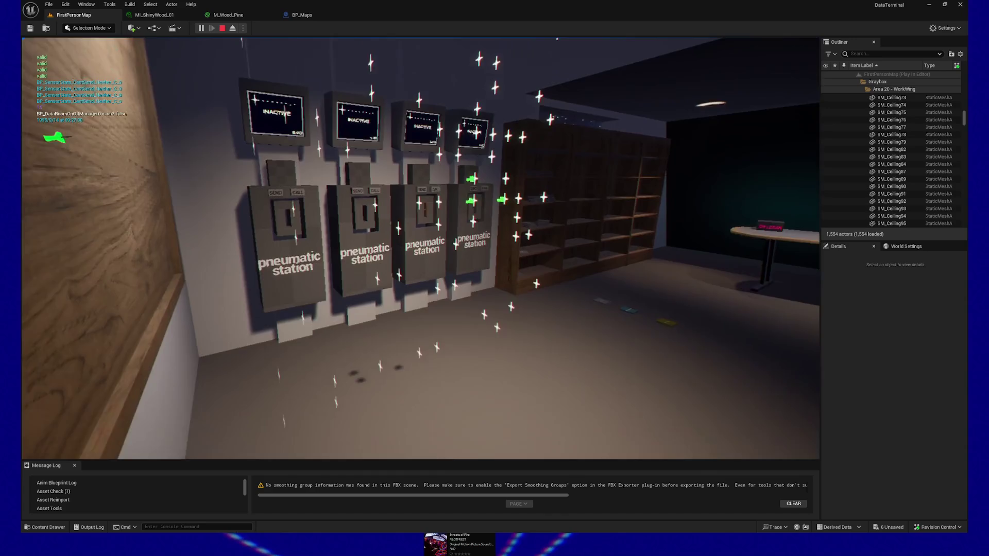
key(w)
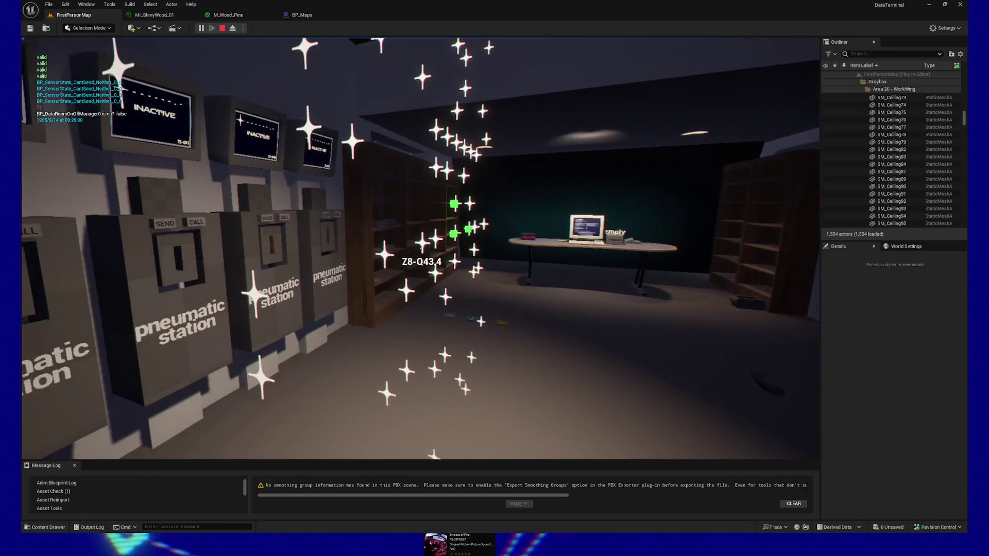
key(a)
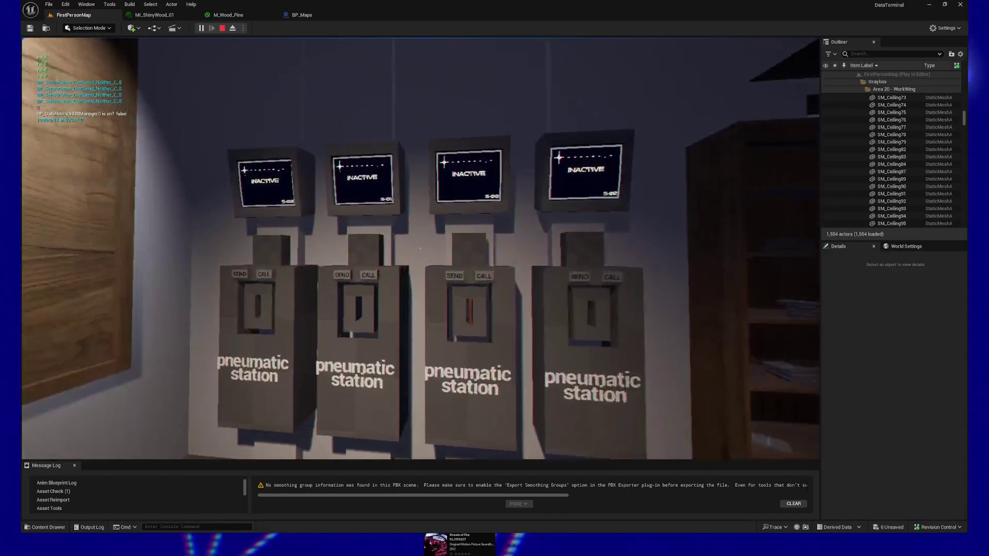
key(w)
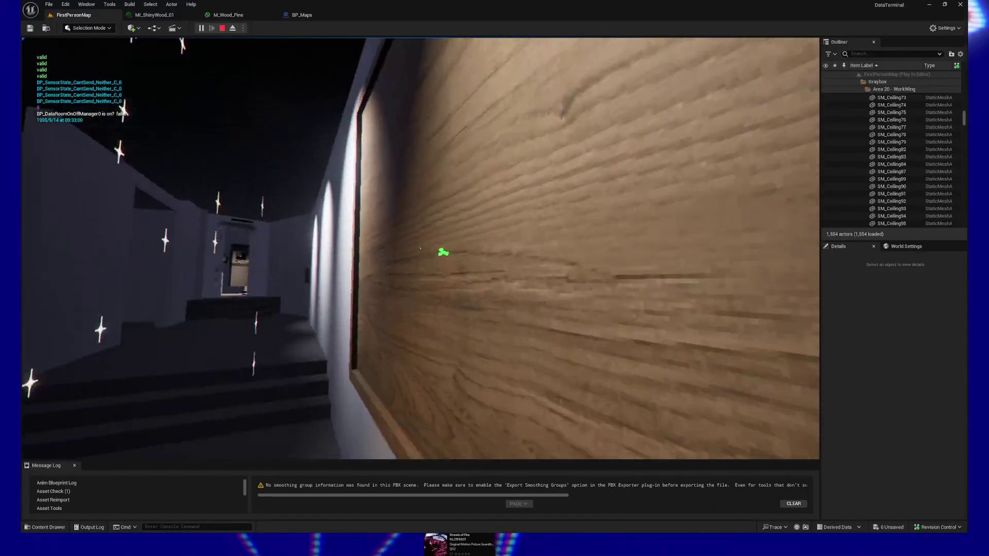
key(a)
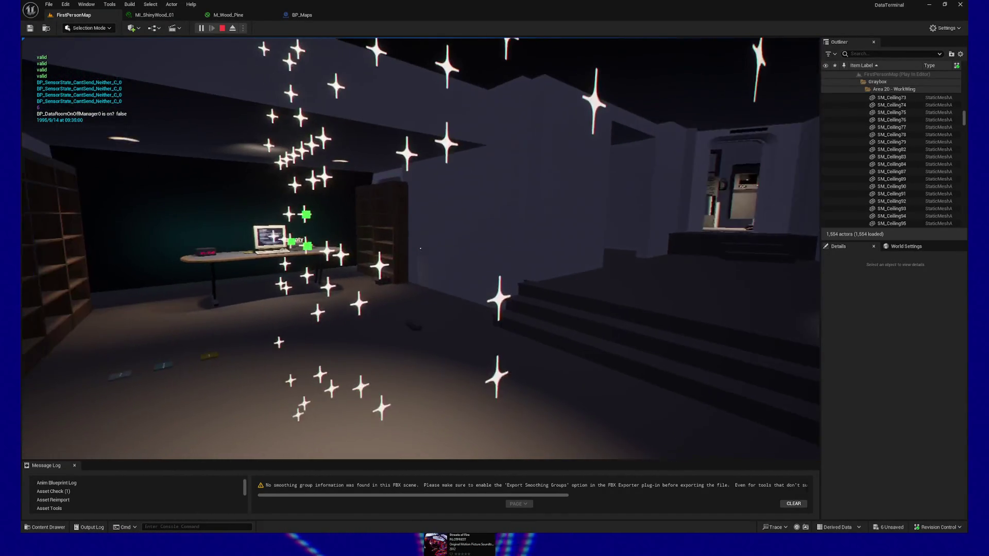
key(a)
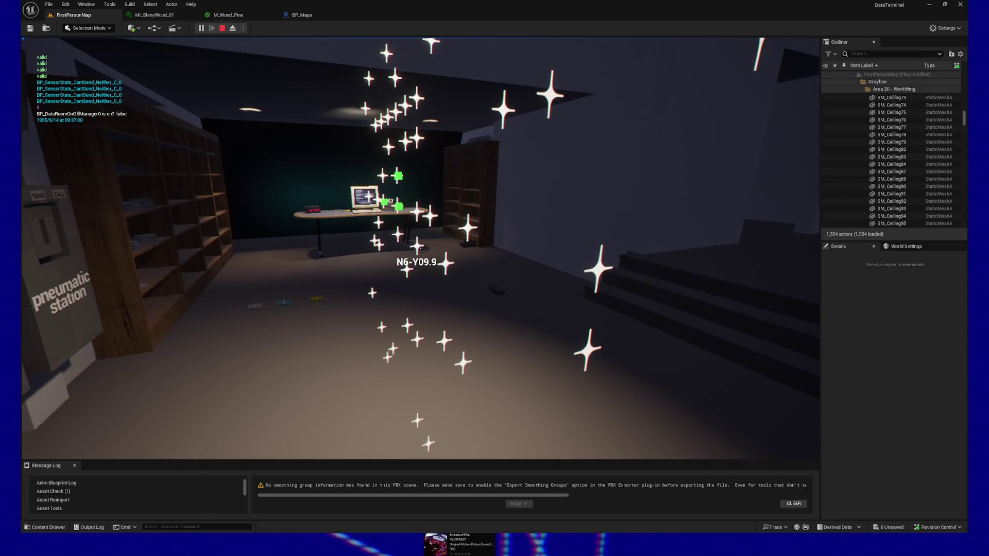
key(w)
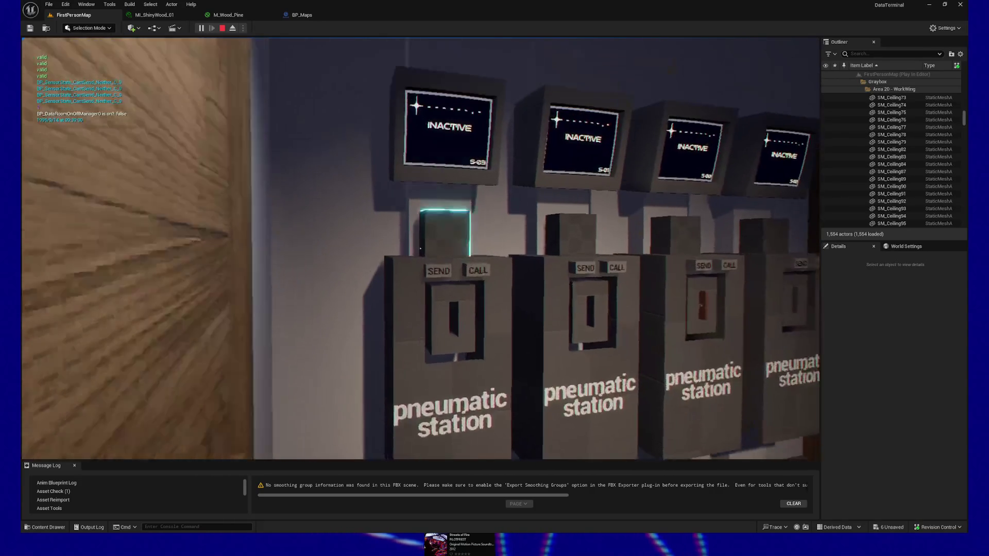
key(s)
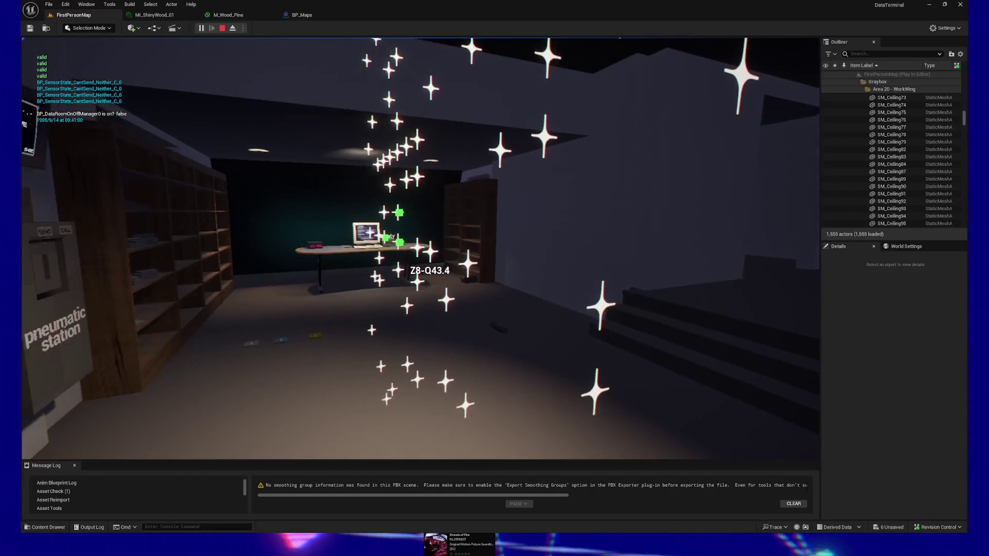
key(w)
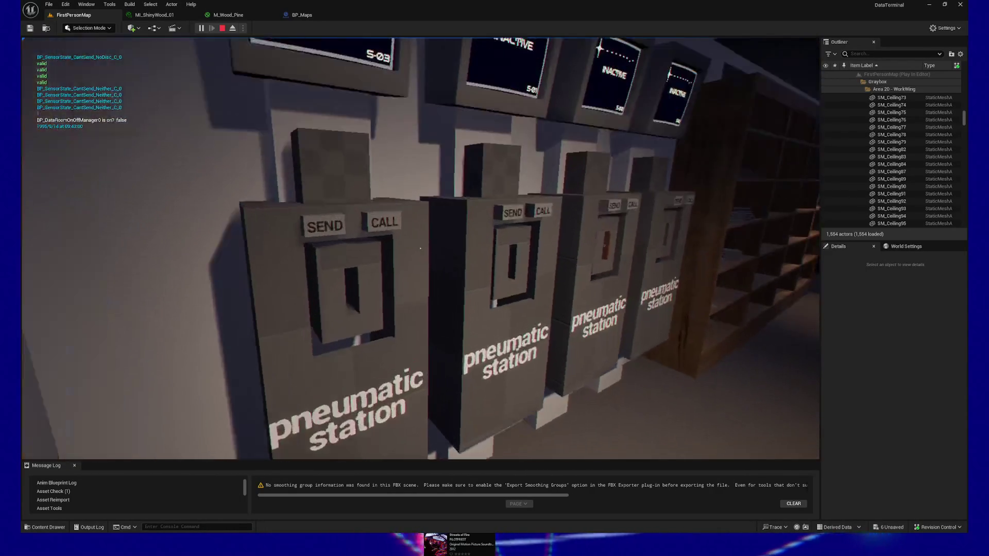
key(w)
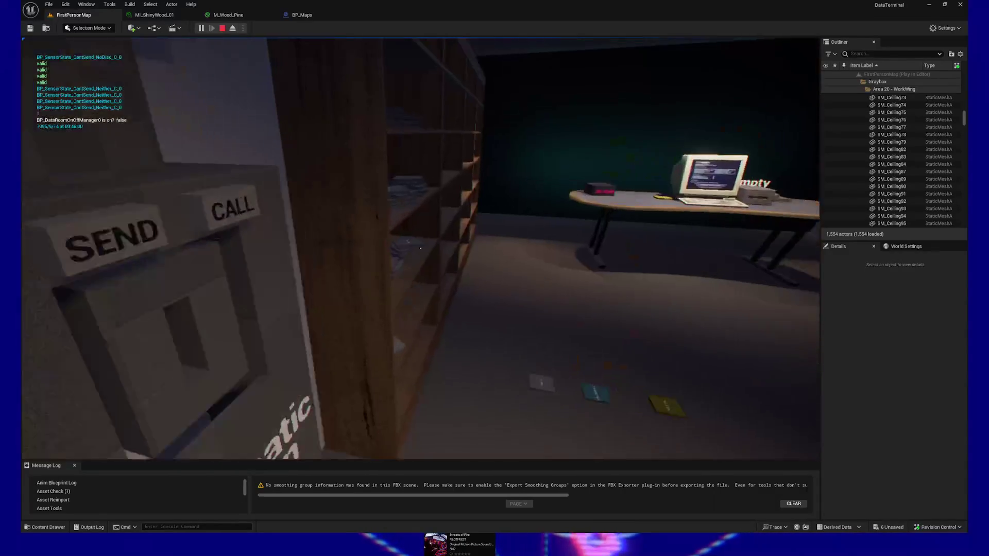
Step: Insert the data disc into the station slot, send it, and pause the game
key(w)
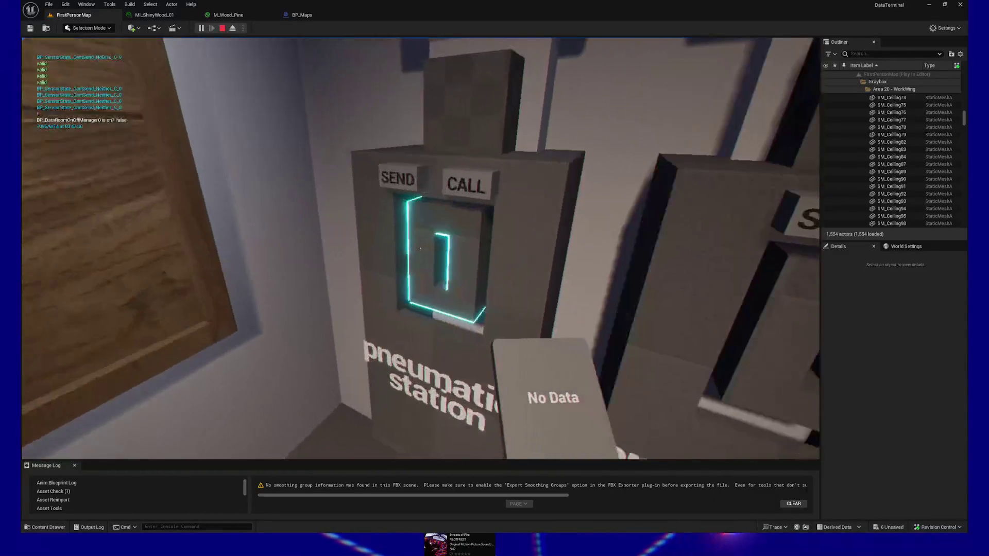
click(421, 249)
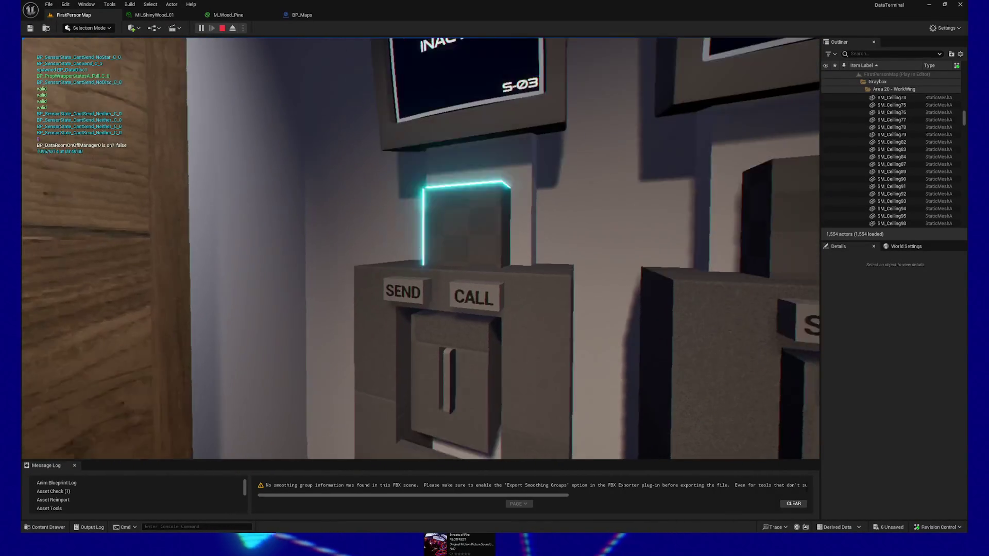
key(s)
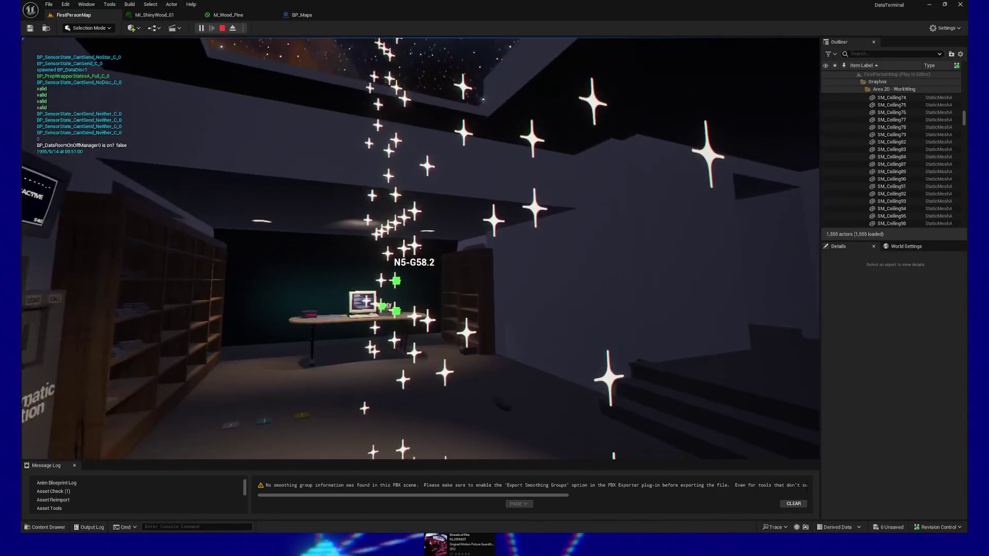
key(w)
click(421, 249)
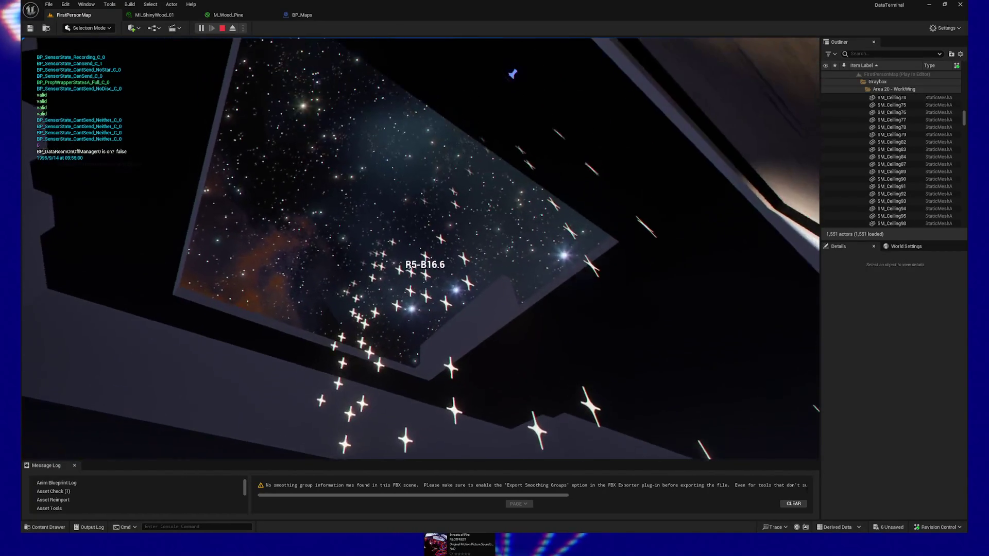
key(Escape)
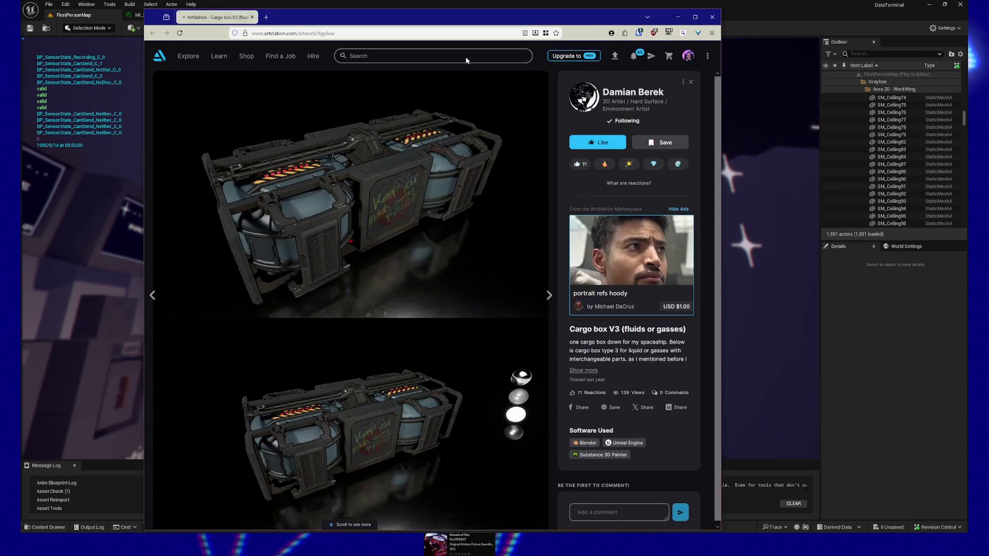
Step: Bring the ArtStation browser window forward and maximize it to full screen
key(alt+Tab)
drag(466, 11, 505, 11)
double_click(505, 11)
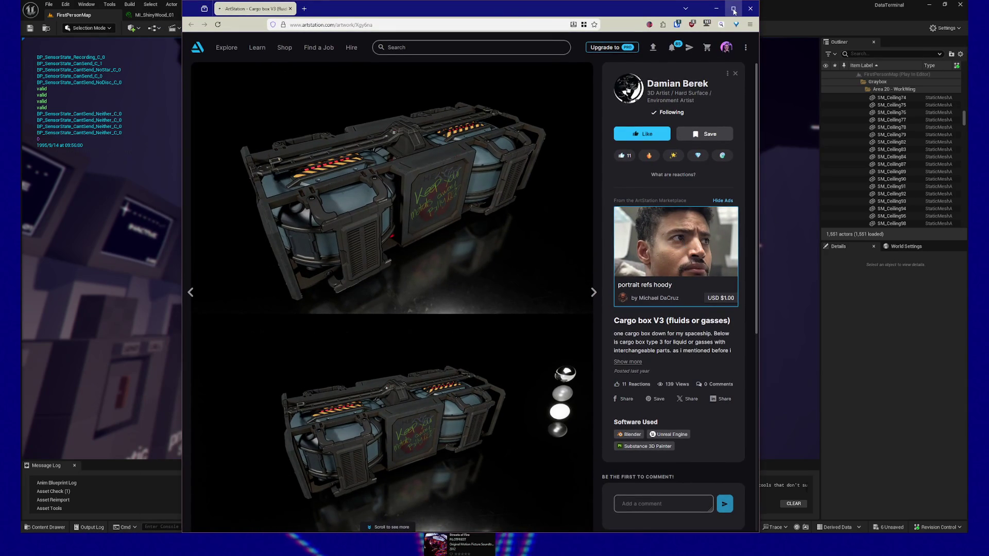
click(733, 9)
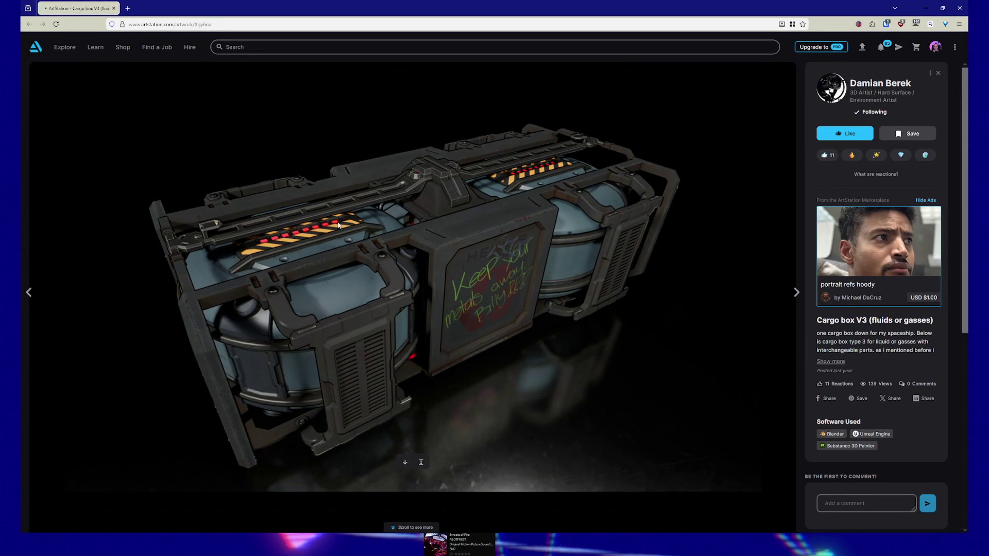
Step: Scroll through the Cargo box V3 artwork to view it
scroll(448, 219, down, 5)
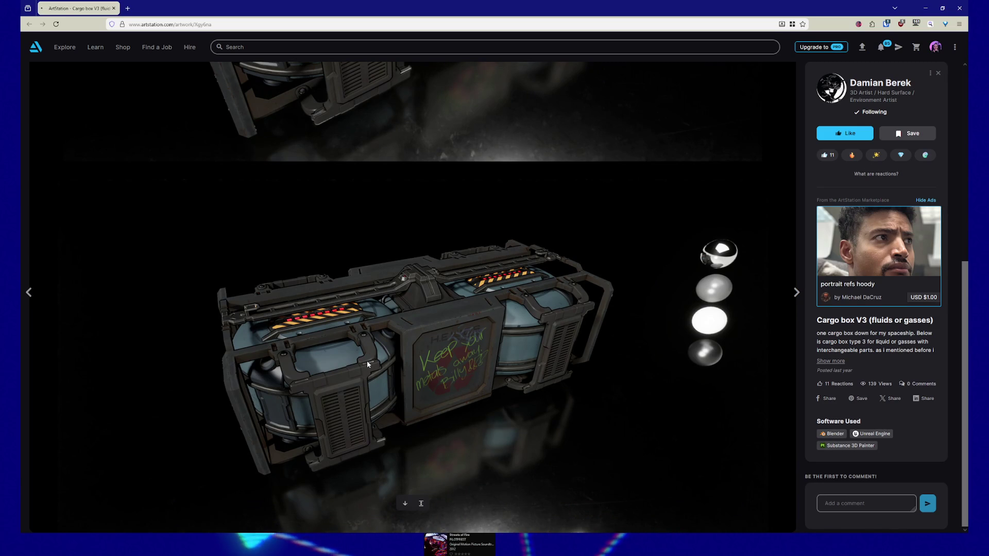
scroll(367, 361, up, 5)
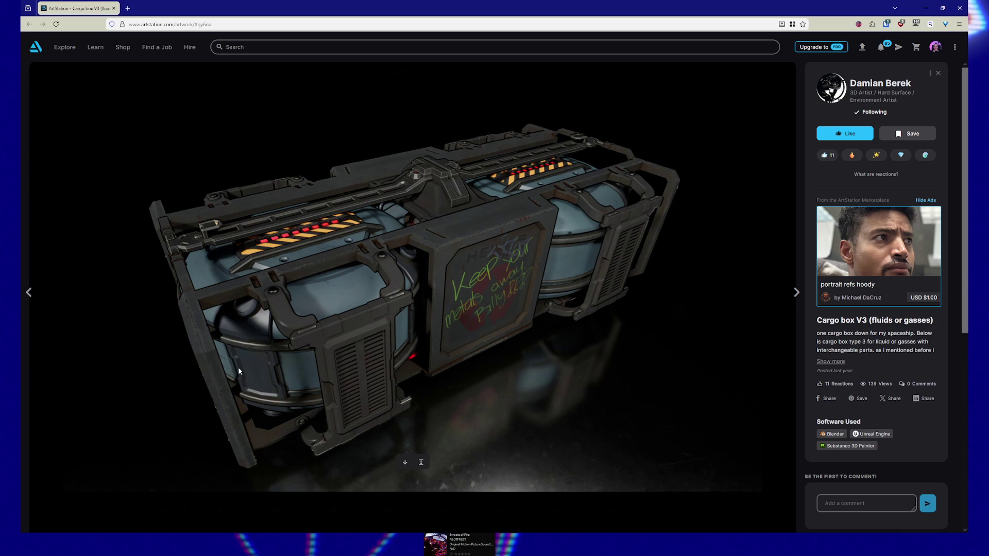
scroll(469, 375, down, 5)
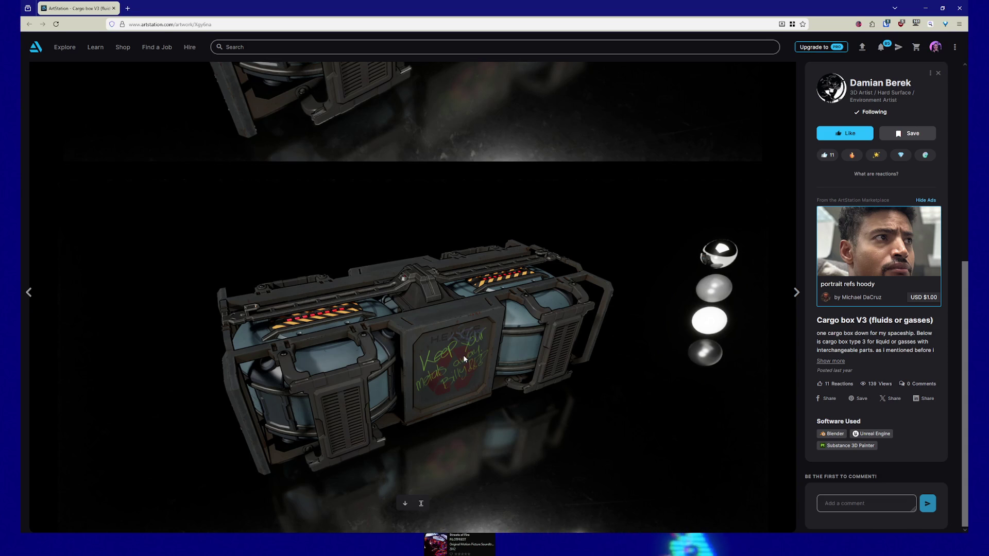
scroll(314, 383, up, 5)
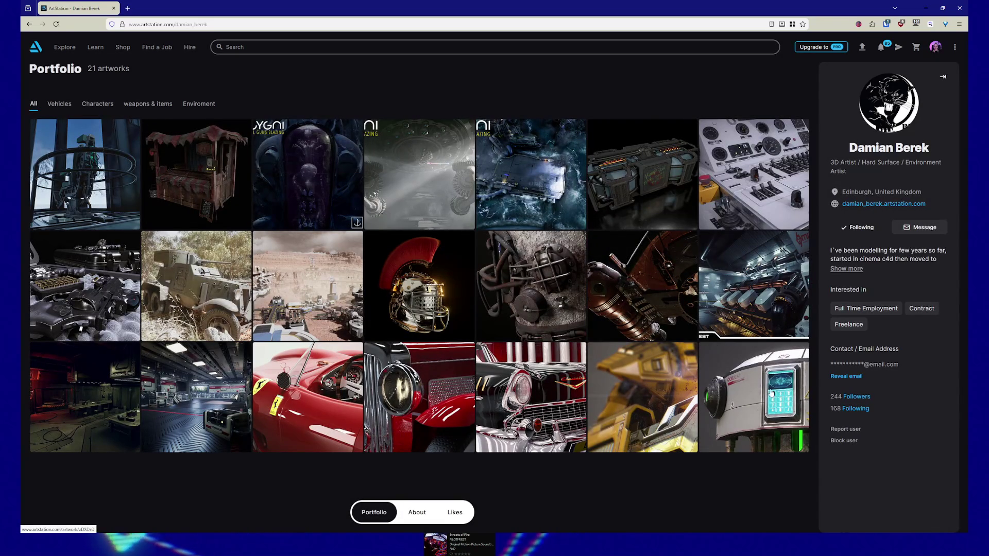
Step: Browse the Train console -texture test artwork, then go back to the artist's 21-artwork portfolio
click(755, 168)
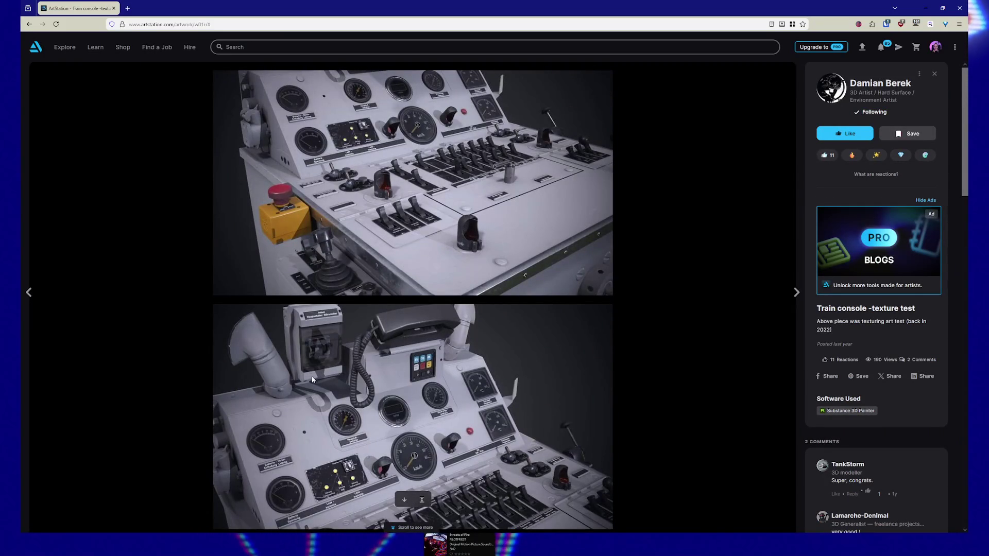
scroll(319, 337, down, 3)
scroll(320, 337, down, 5)
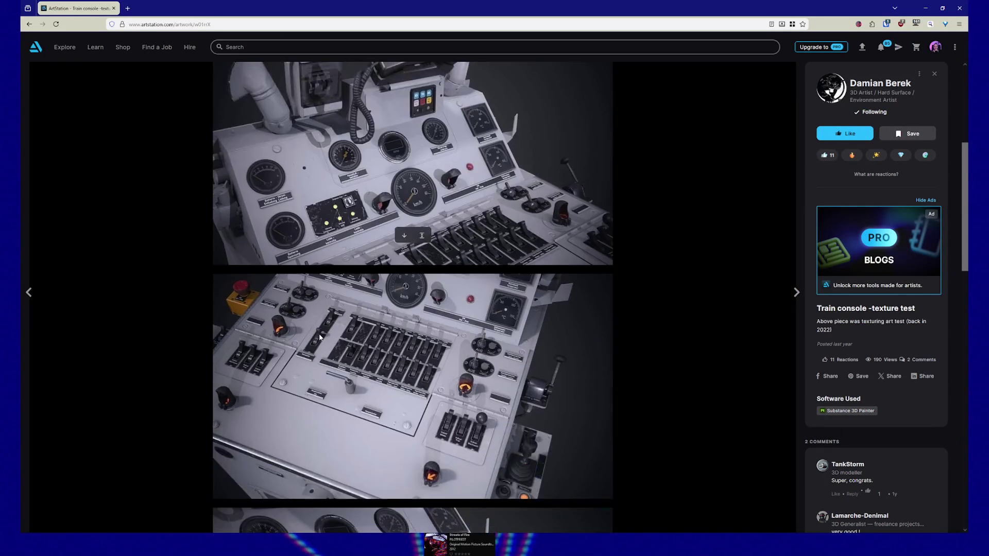
scroll(319, 337, down, 7)
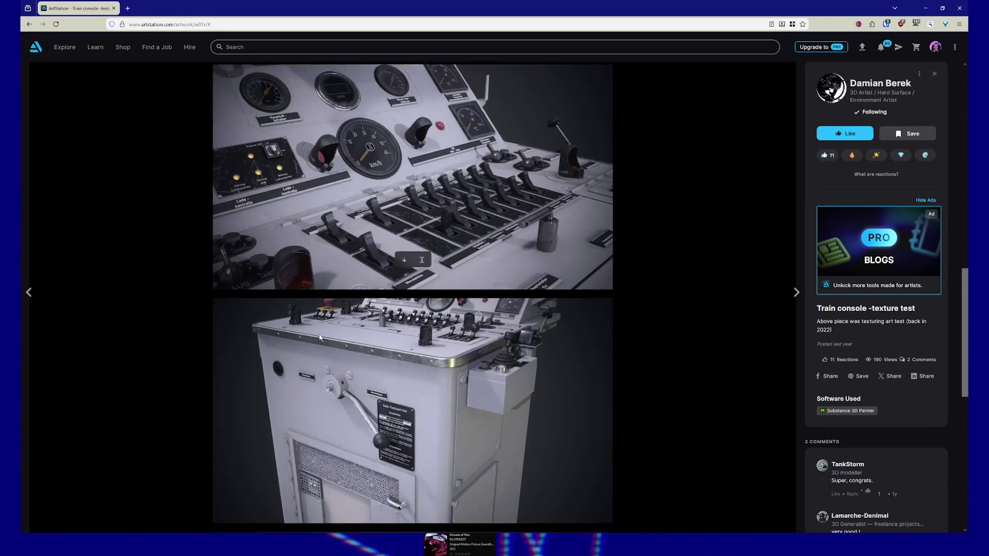
scroll(409, 398, down, 6)
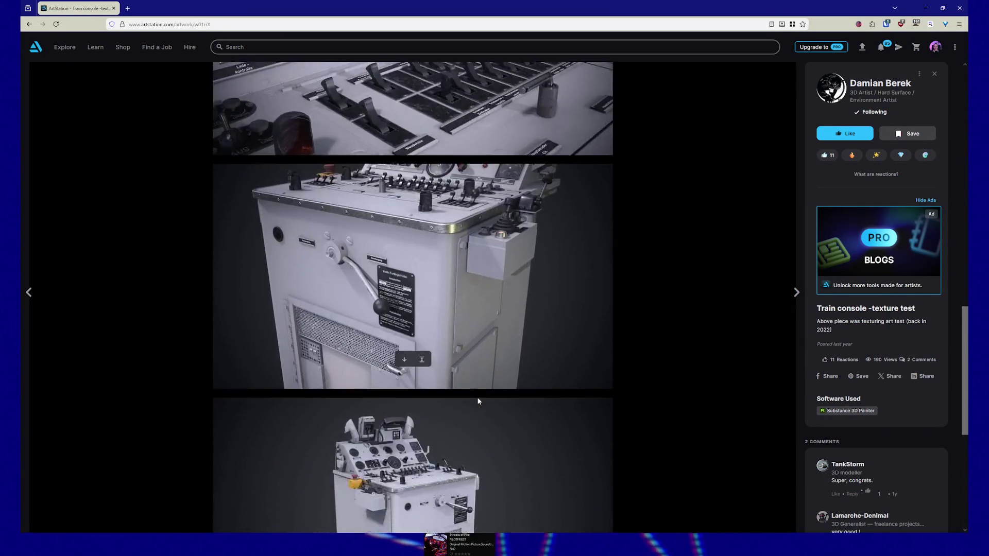
scroll(478, 400, down, 3)
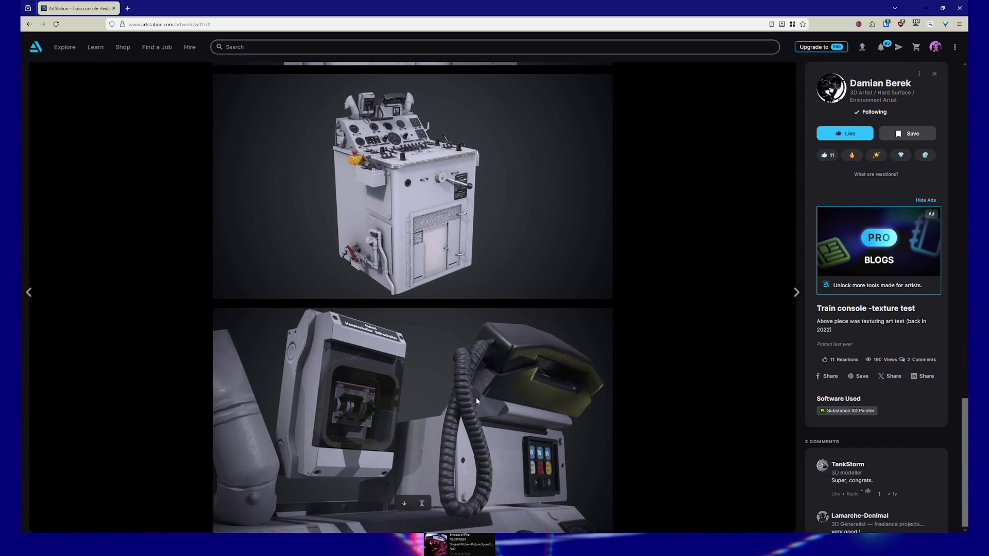
scroll(475, 398, up, 9)
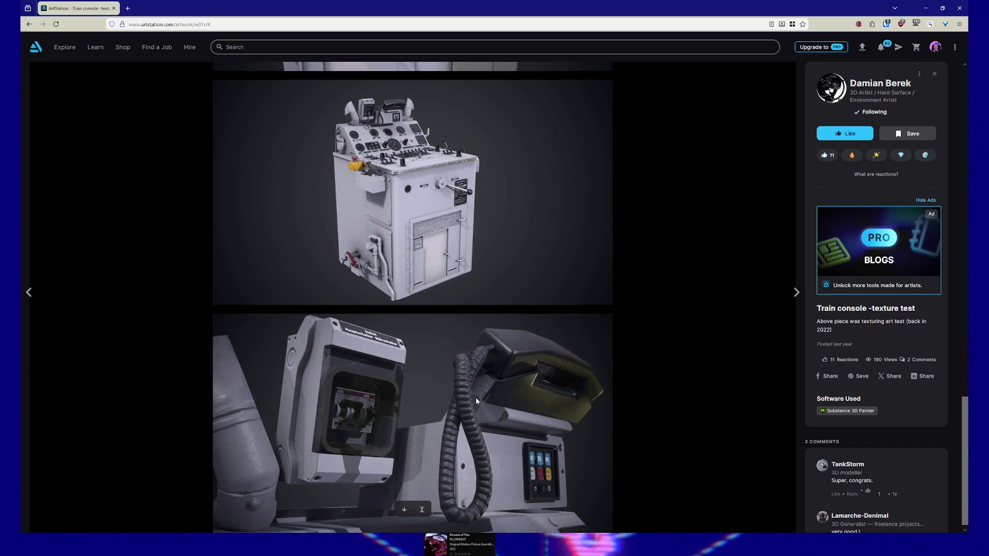
scroll(475, 397, up, 10)
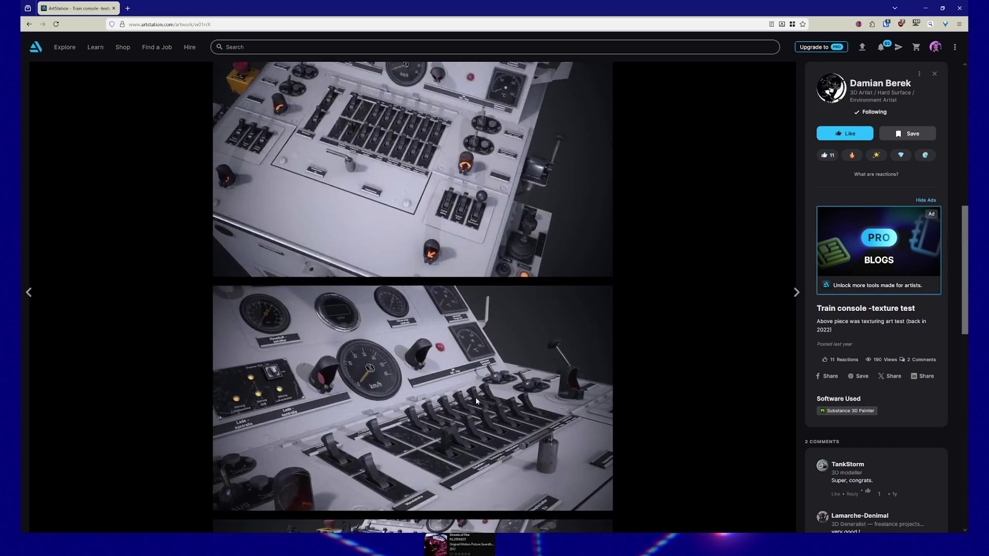
scroll(476, 401, up, 1)
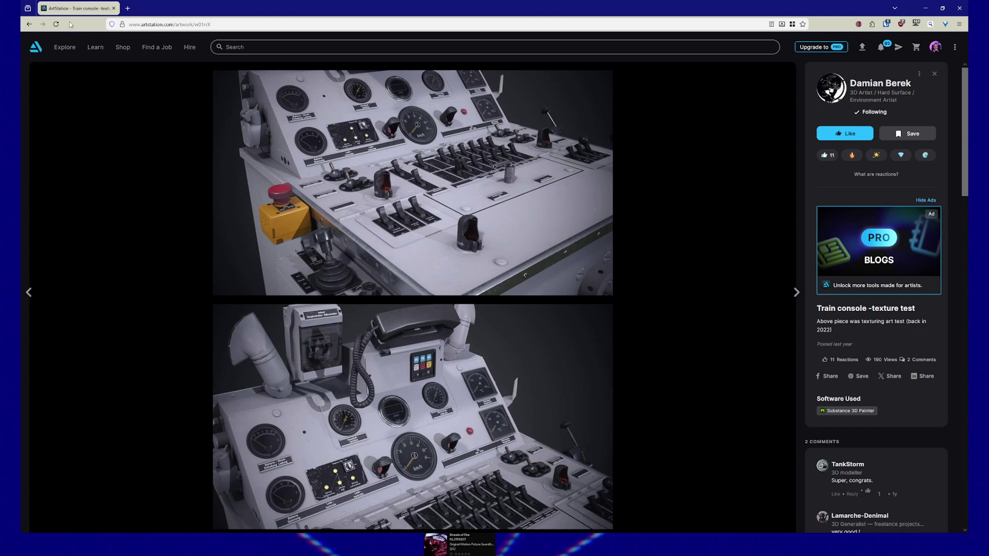
click(29, 24)
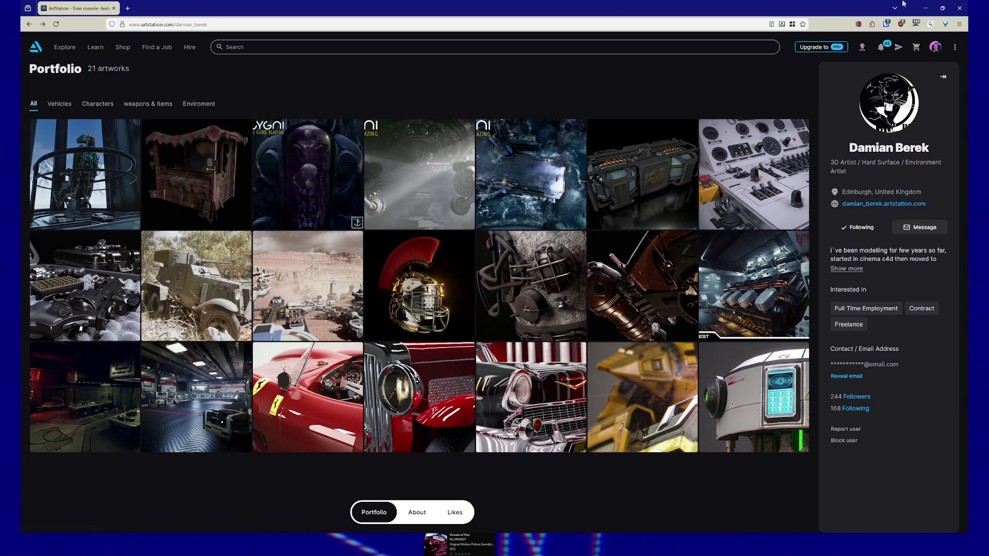
Step: Close the browser, resume play, walk to the spotlit wood-panelled wall, then pause
click(961, 8)
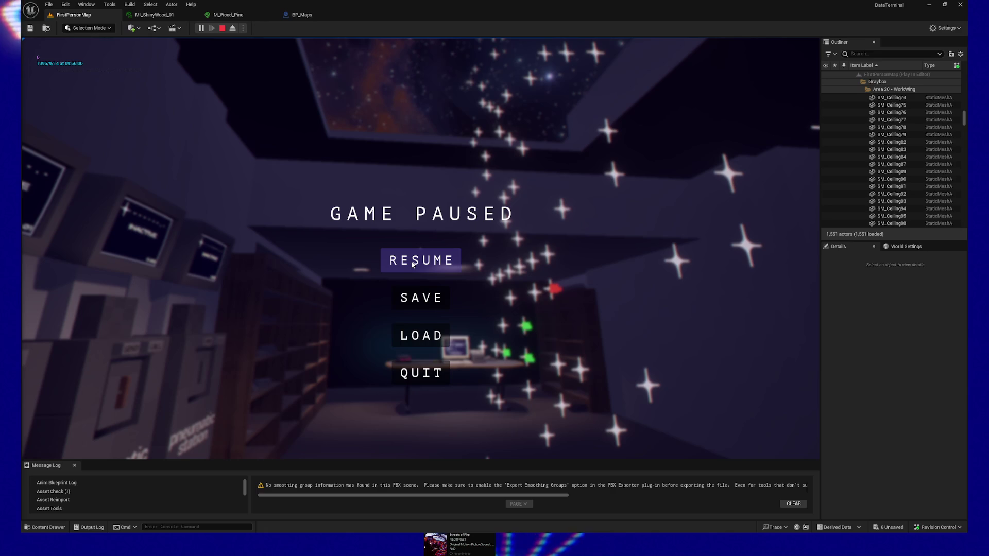
click(412, 262)
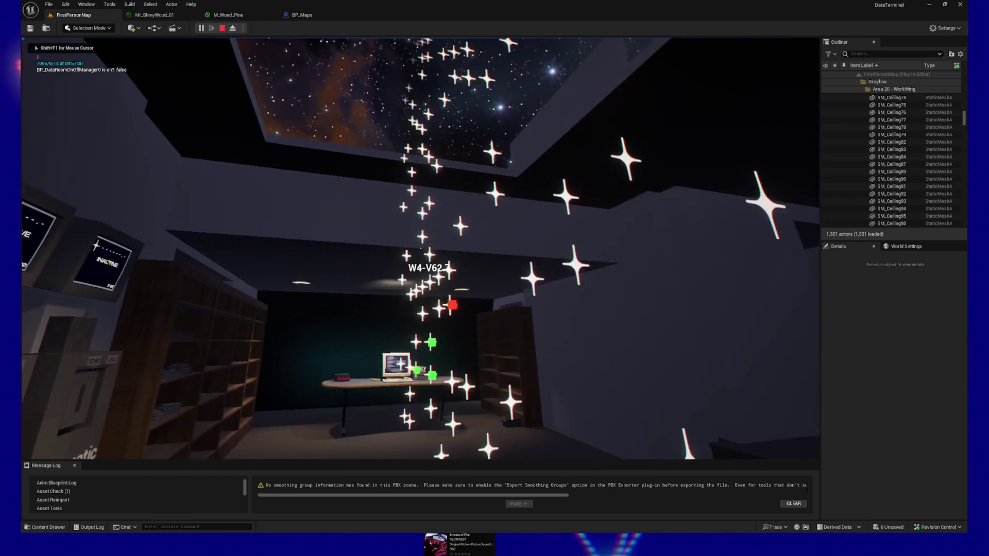
key(w)
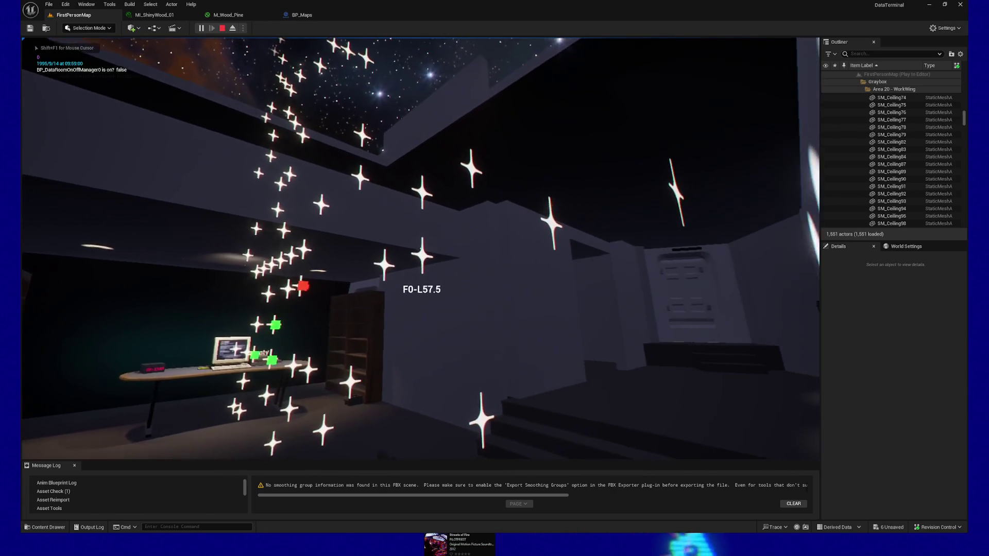
key(w)
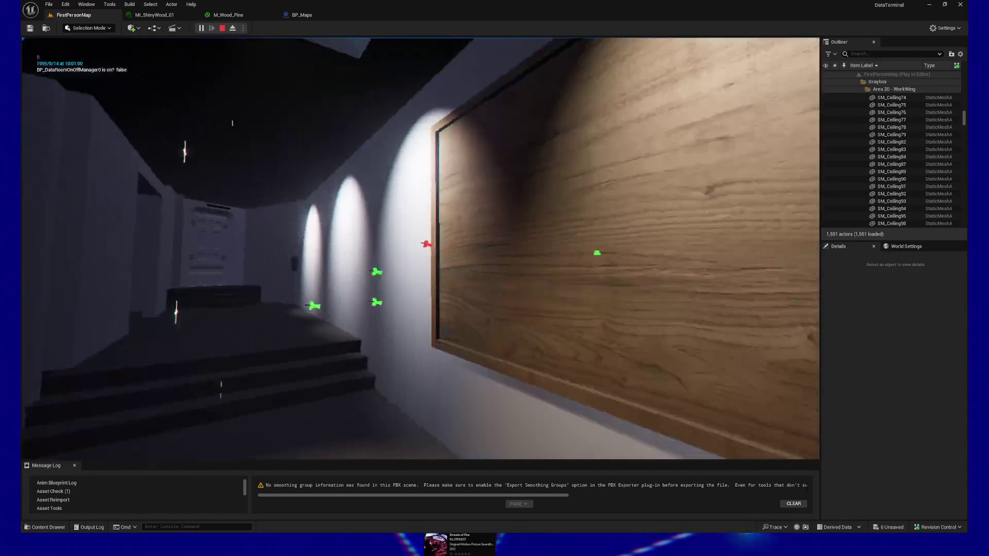
key(w)
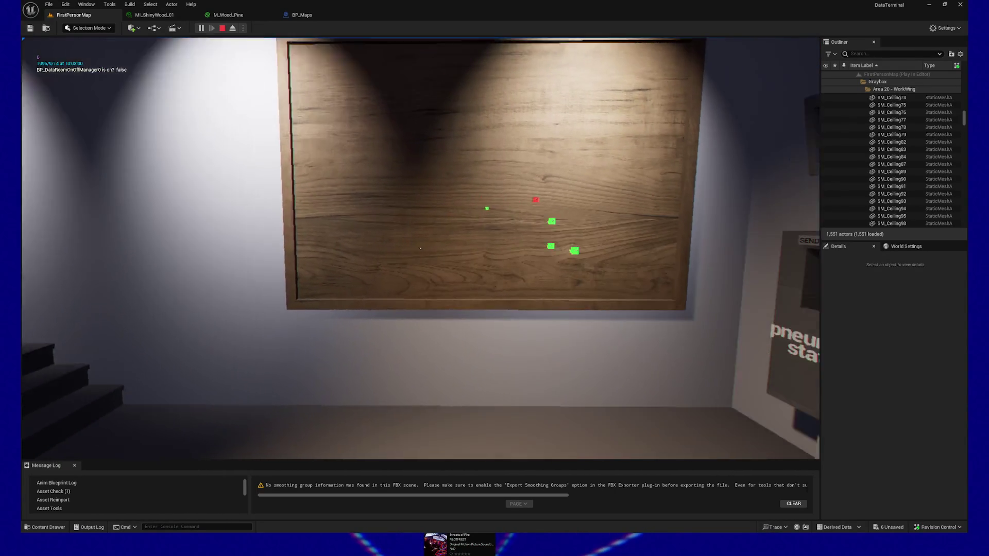
key(Escape)
Step: Quit play, import the SM_Map FBX into the Office meshes folder, and switch to BP_Maps
click(420, 373)
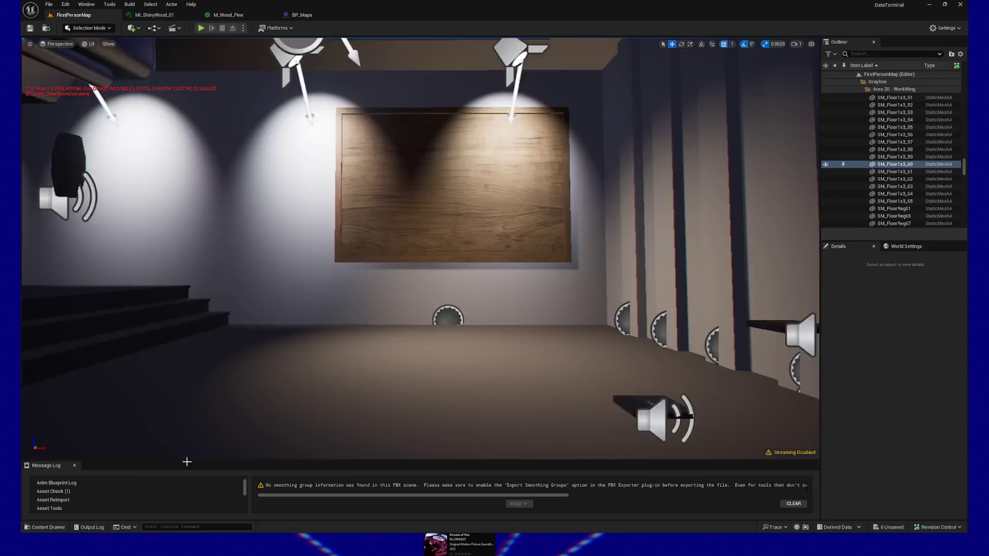
click(46, 527)
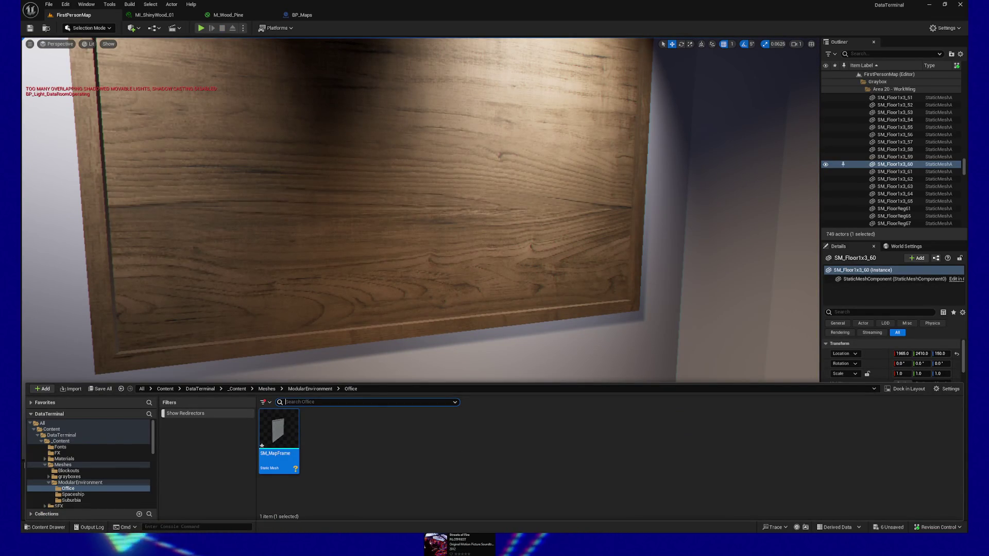
drag(350, 453, 346, 459)
click(515, 410)
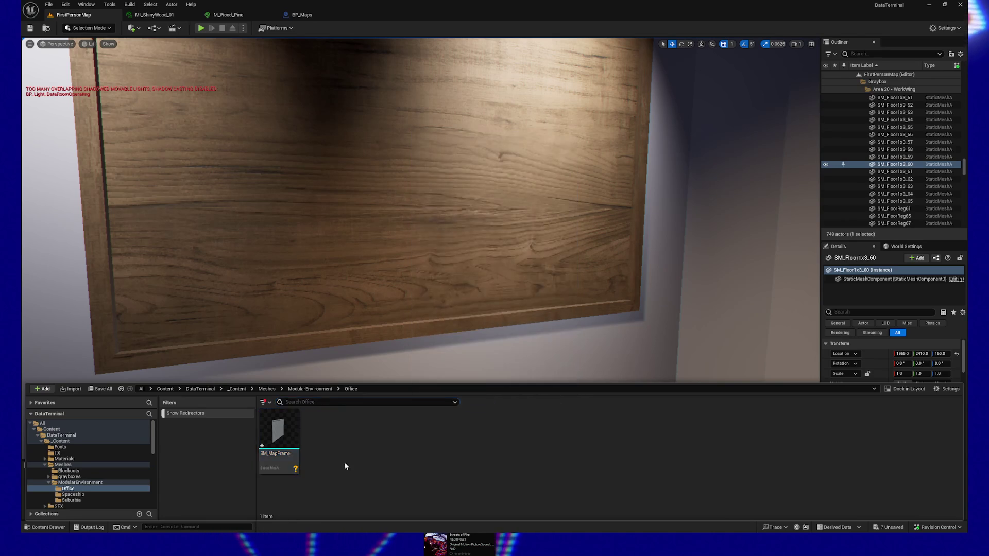
click(317, 18)
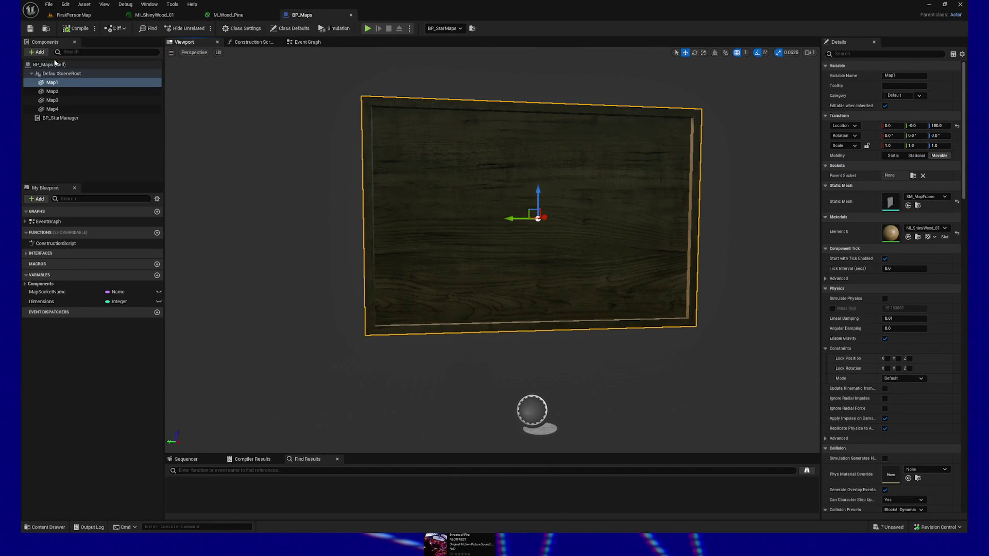
Step: Add a Static Mesh component named Map under Map1
click(39, 52)
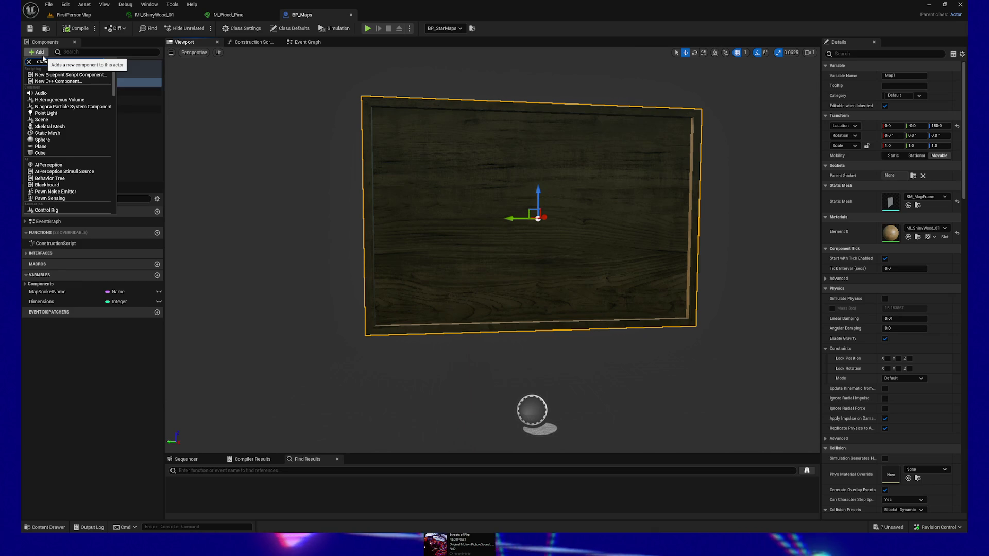
text(tic mesh)
click(52, 139)
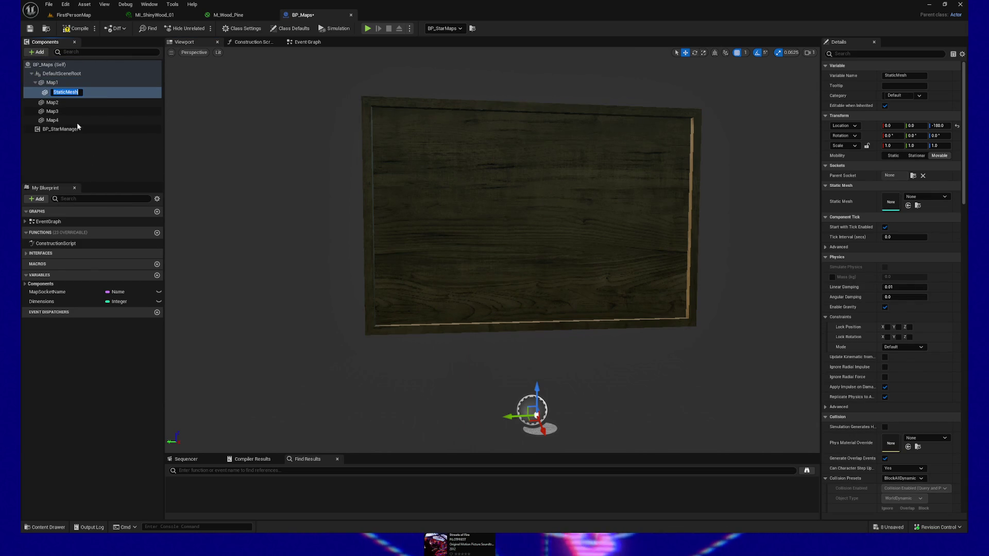
text(Map)
key(Return)
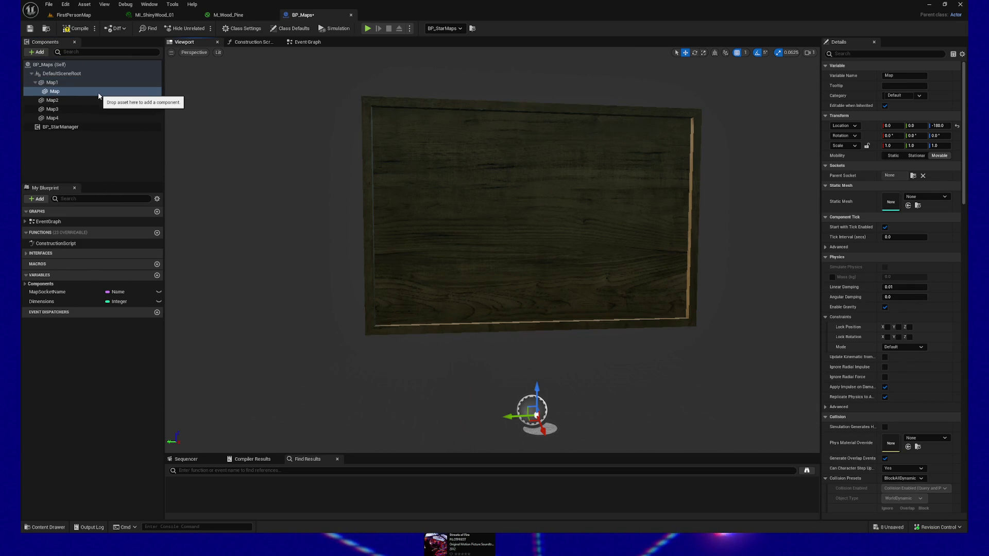
Step: Rename Map1 to Map1_Frame and the child Map component to Map1_Map
click(52, 83)
click(52, 84)
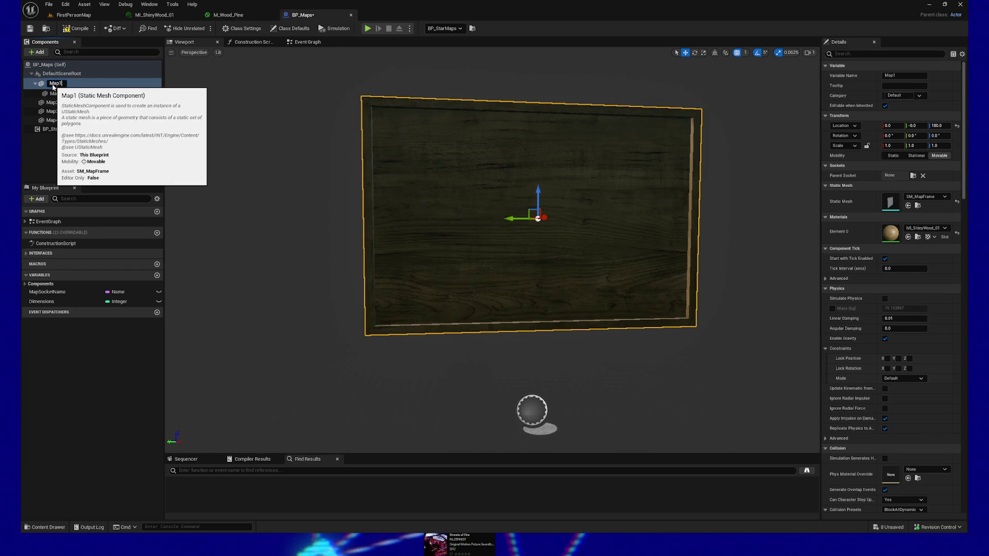
text(_Frame)
key(Return)
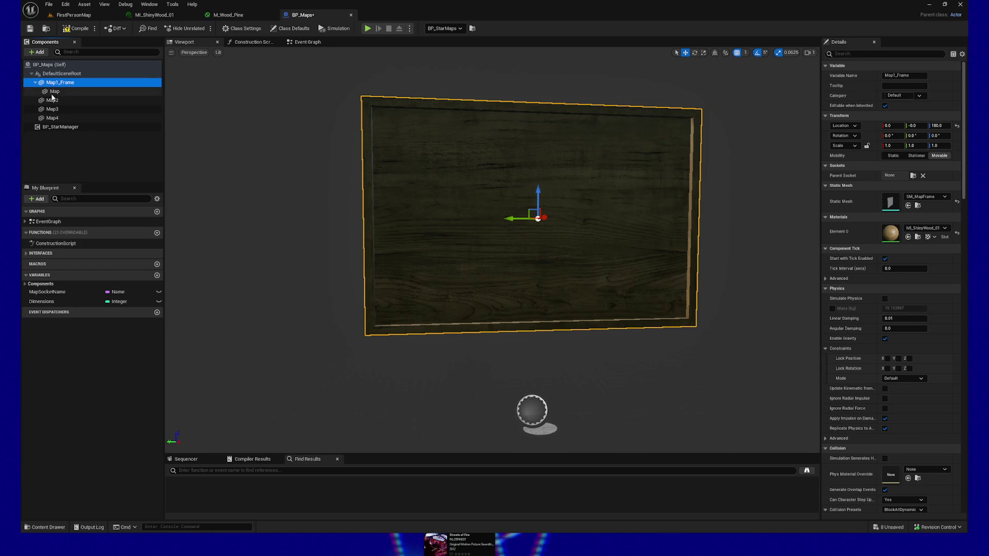
click(67, 93)
click(67, 92)
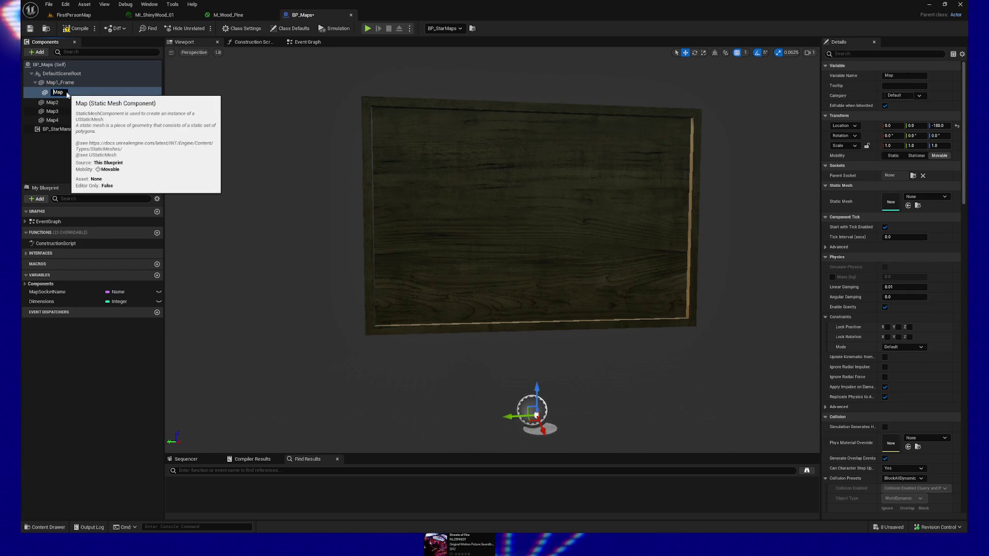
text(Map1_Map)
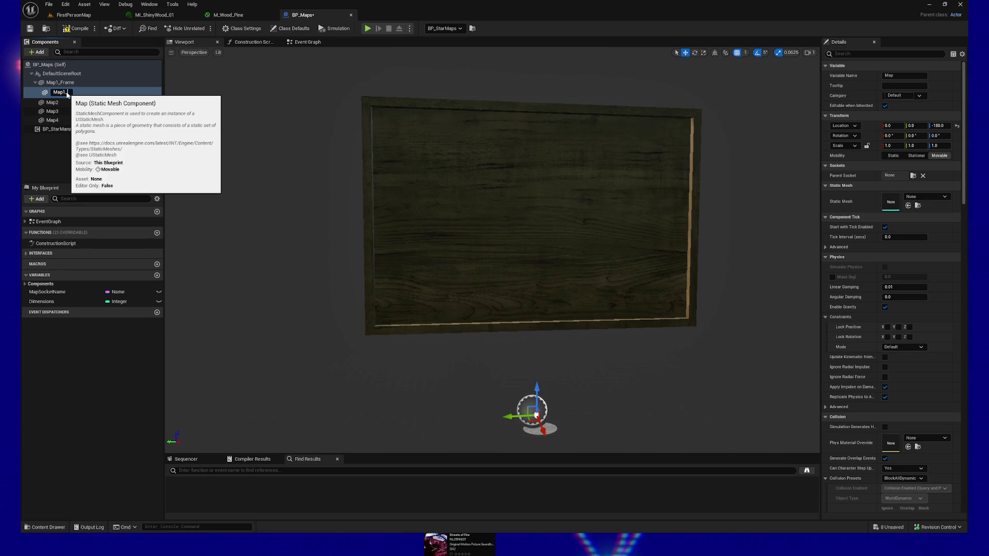
key(Return)
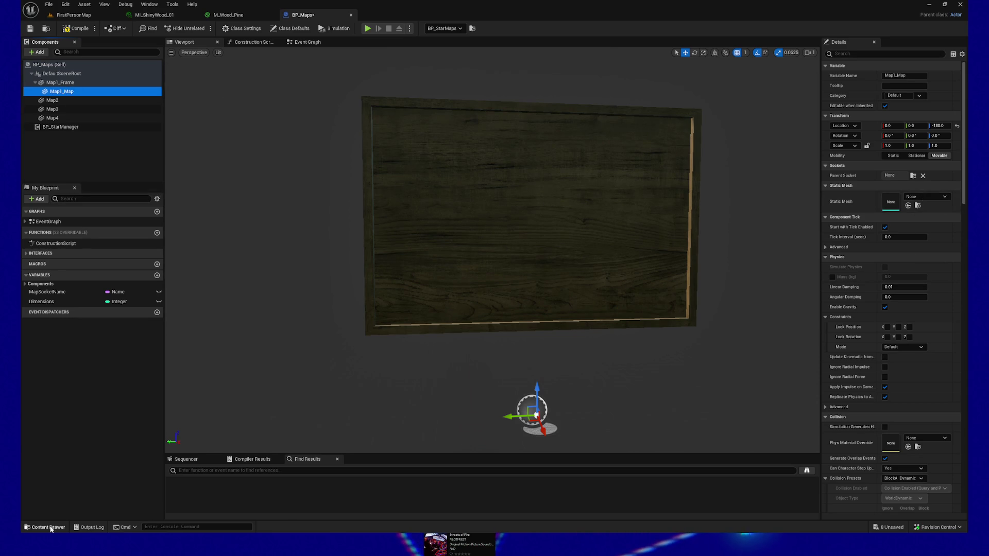
Step: Assign the SM_Map mesh to Map1_Map and view it against the wooden frame
click(51, 528)
click(278, 384)
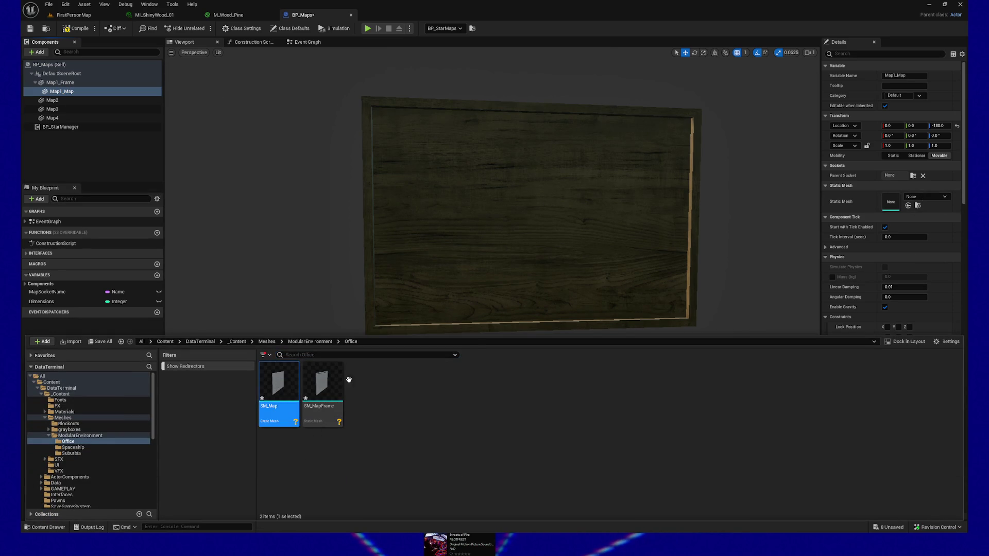
click(908, 205)
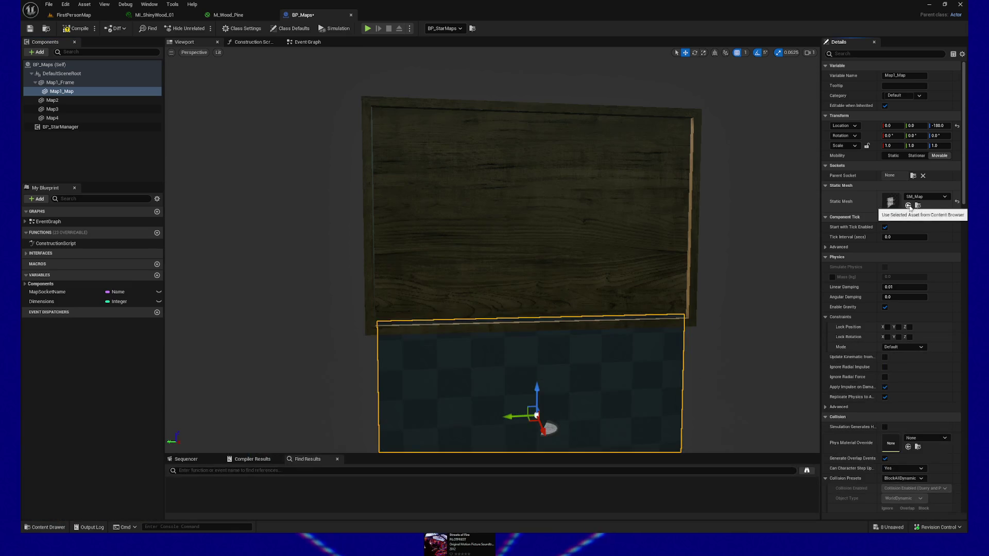
mouse_move(670, 393)
mouse_down()
mouse_move(608, 396)
mouse_move(601, 334)
mouse_up()
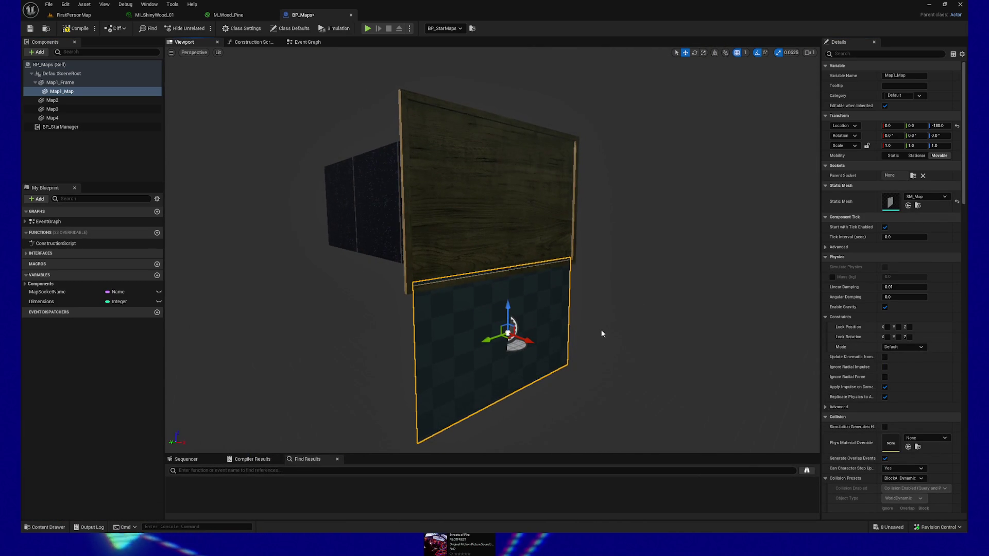
click(515, 206)
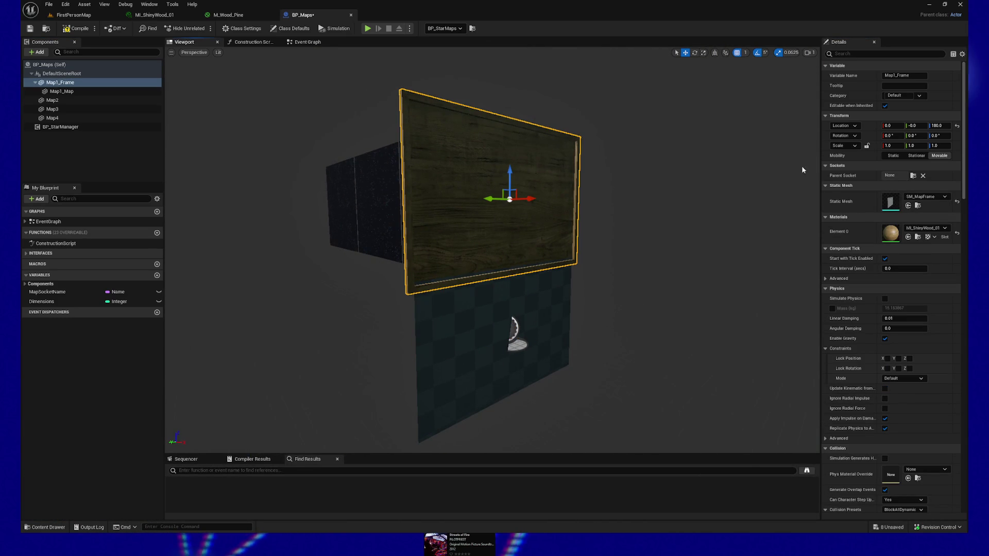
click(866, 126)
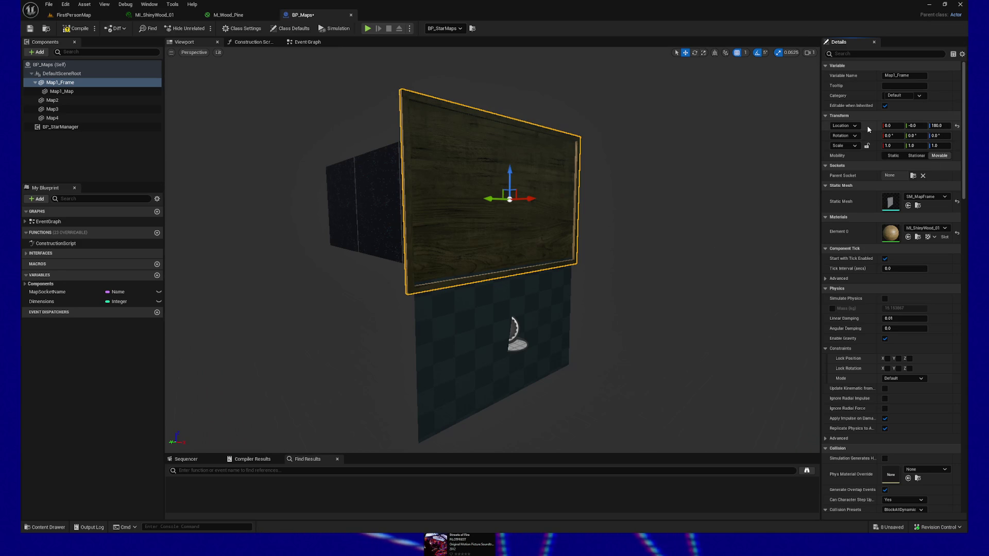
Step: Reposition Map1_Map, ending with its location at 0, 0, 0 inside the frame
click(484, 355)
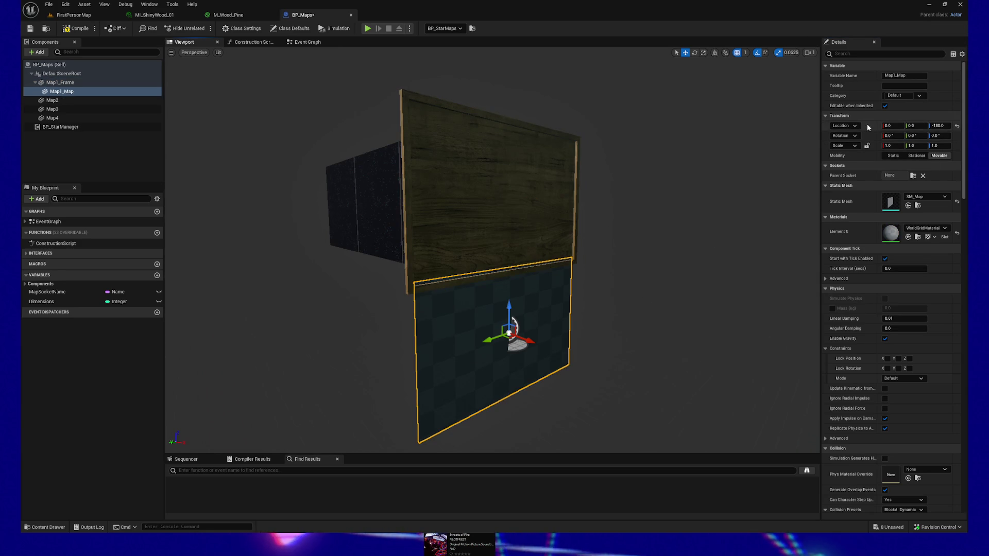
text(180.0)
scroll(769, 162, up, 3)
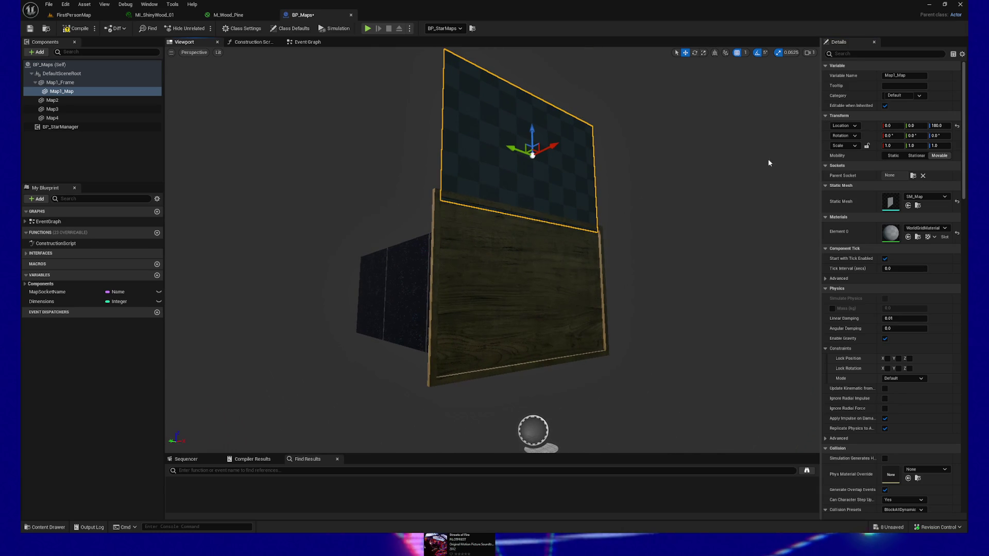
click(539, 290)
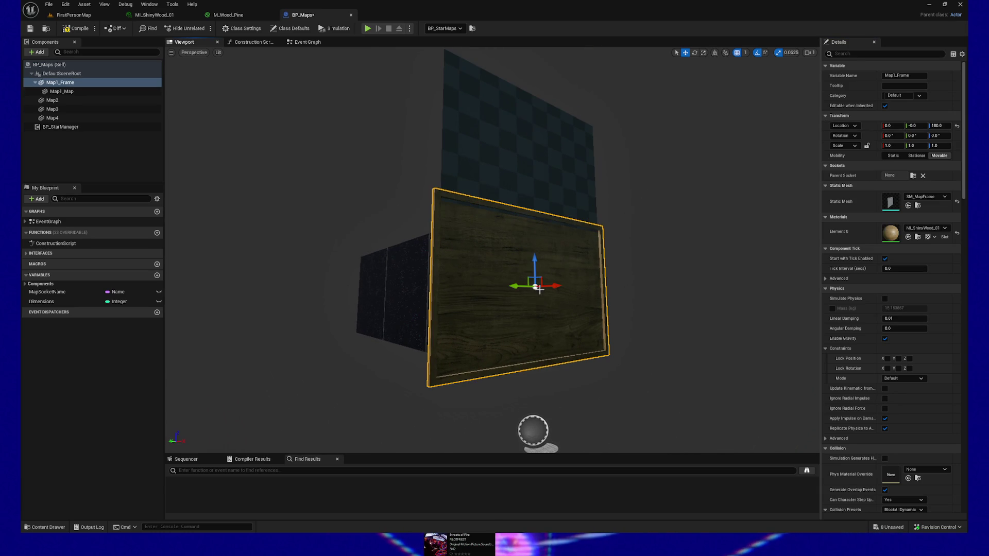
click(544, 186)
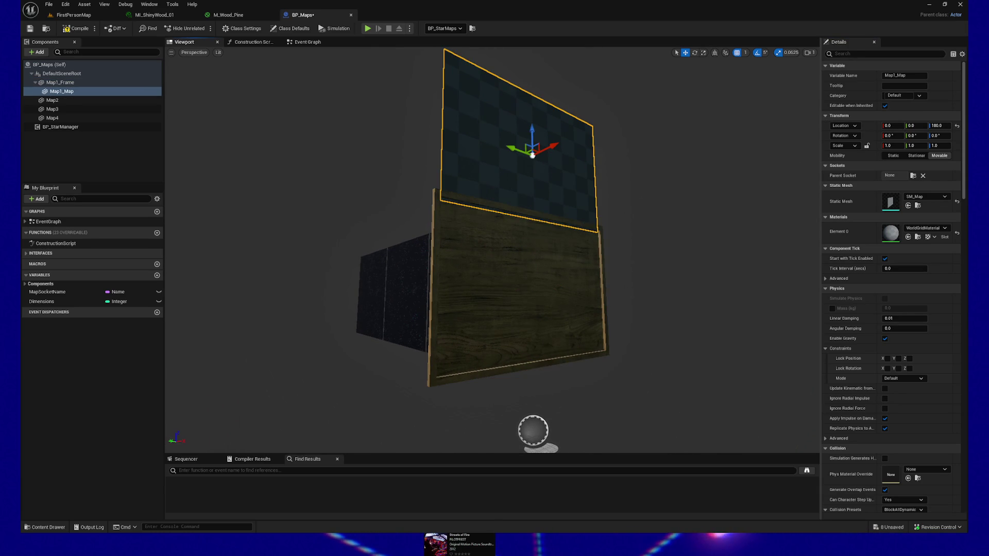
click(557, 247)
click(520, 155)
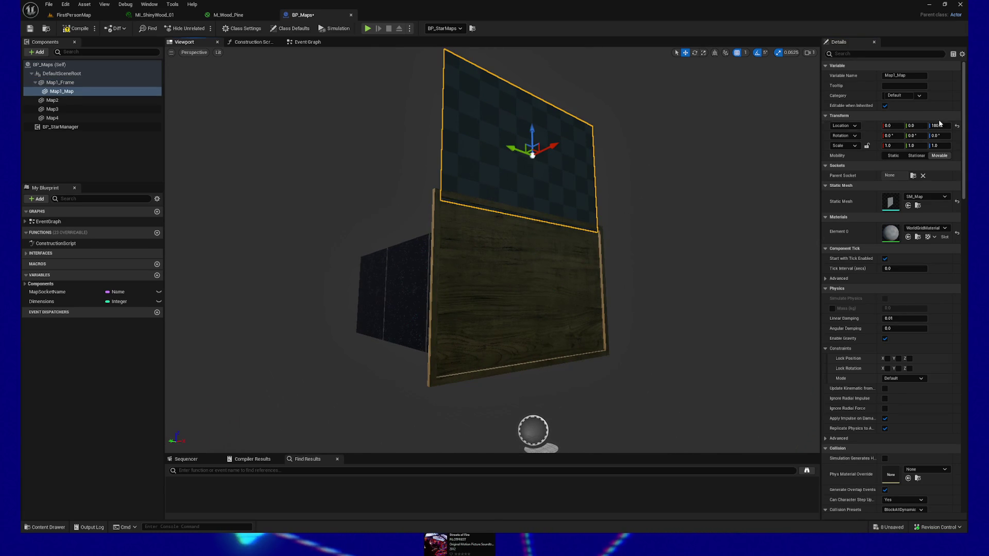
click(827, 115)
click(826, 116)
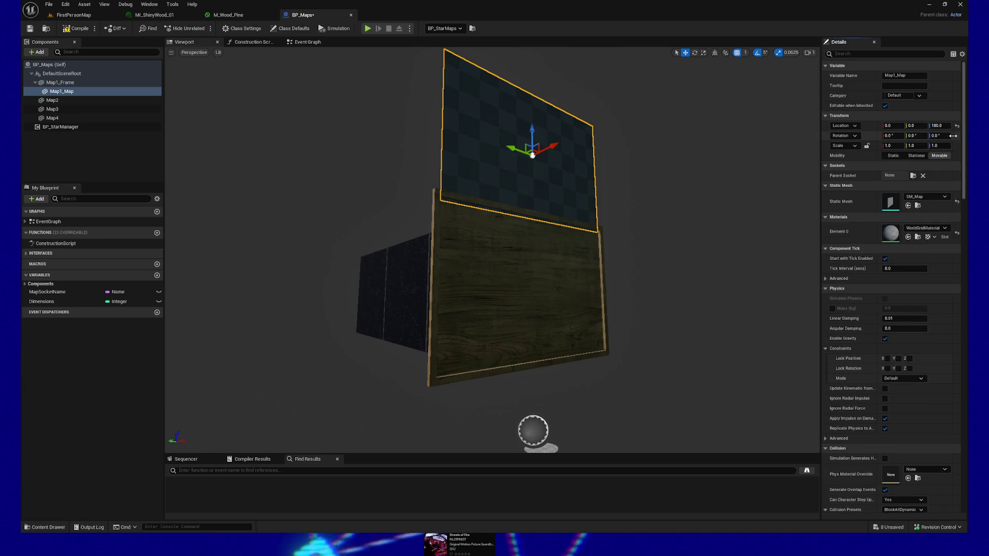
click(946, 126)
text(0)
key(Return)
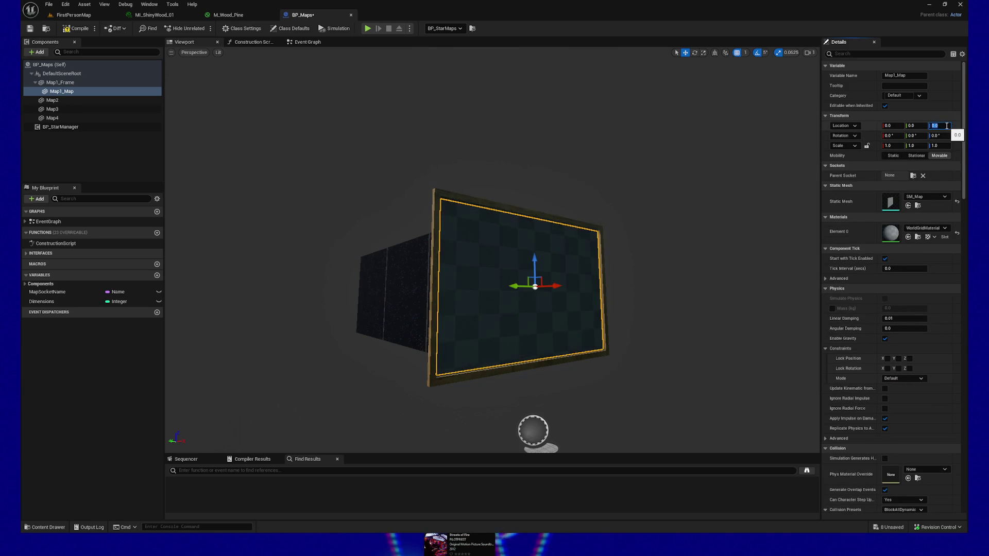
scroll(646, 245, up, 6)
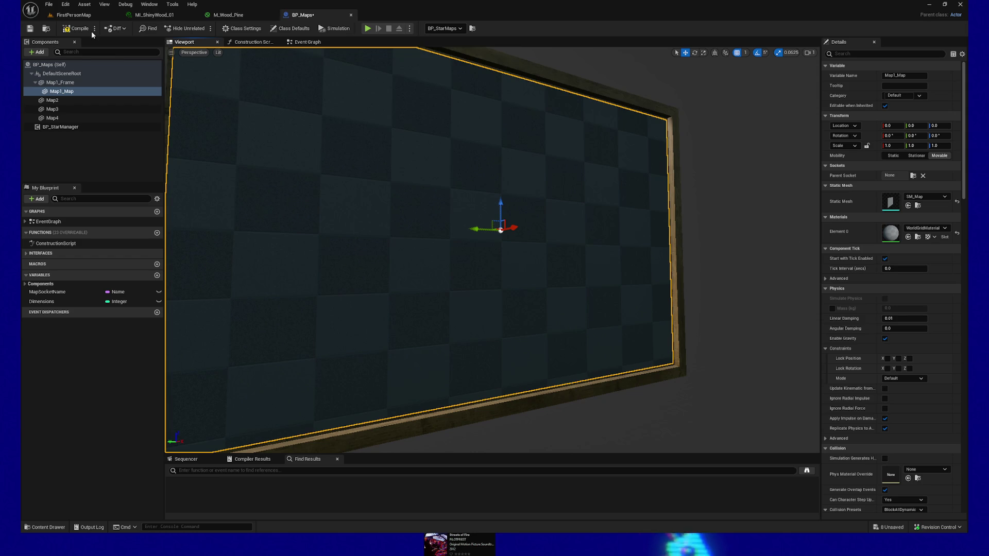
click(74, 15)
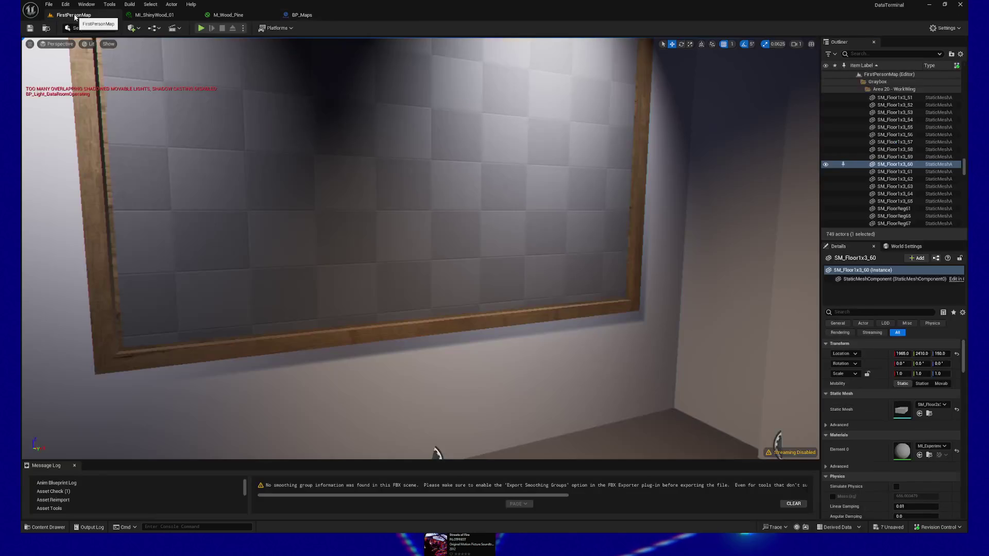
drag(413, 247, 407, 314)
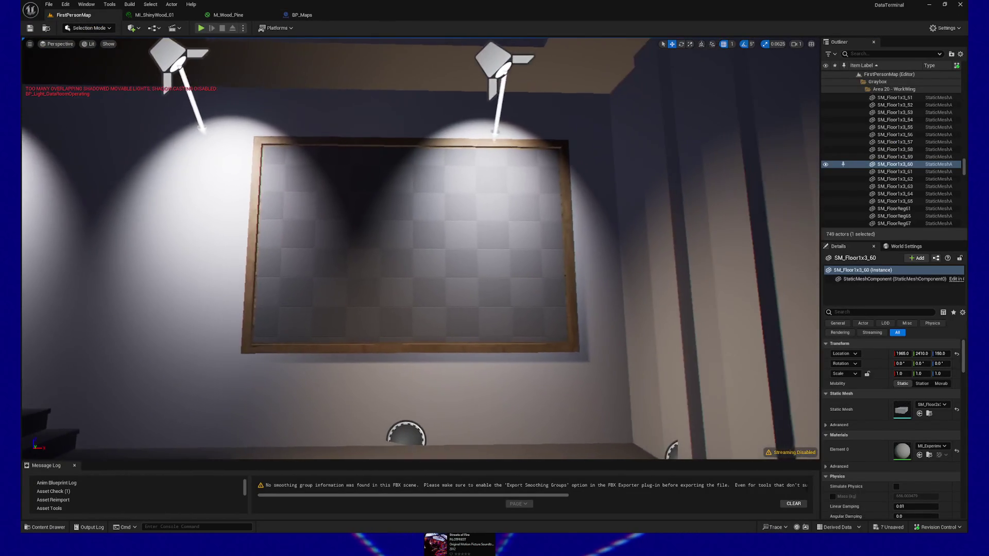
mouse_move(503, 241)
mouse_down()
mouse_move(504, 221)
mouse_move(504, 241)
mouse_up()
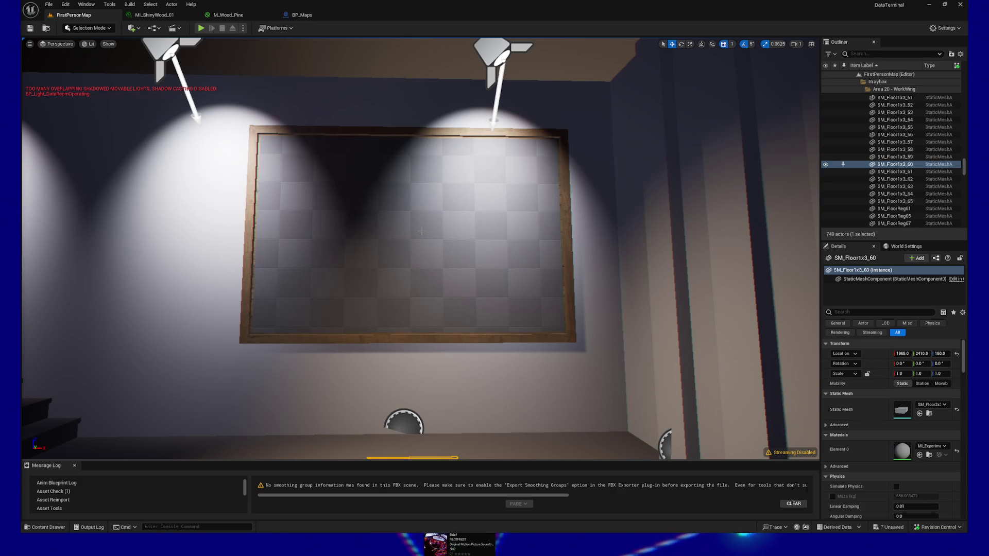
scroll(386, 274, up, 5)
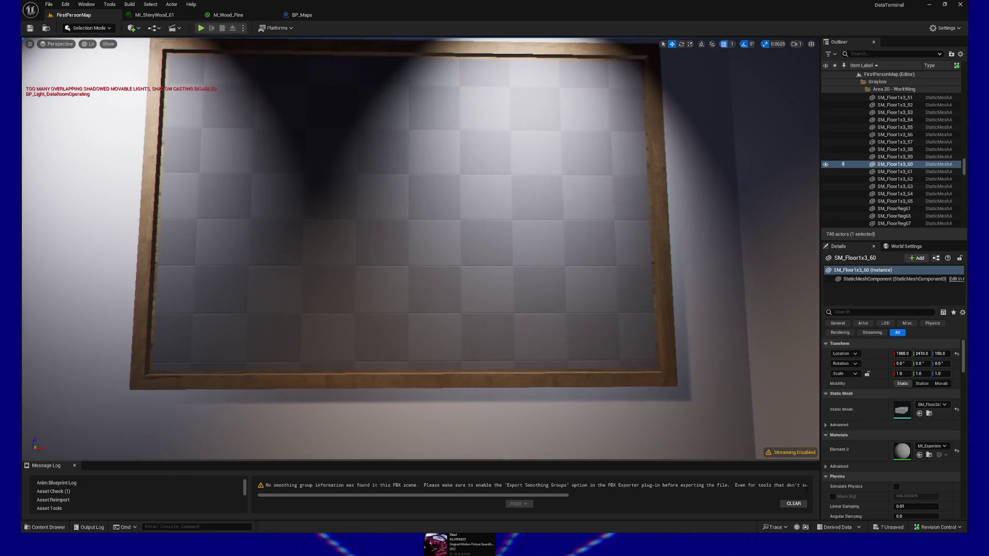
mouse_move(386, 248)
mouse_down()
mouse_move(289, 239)
mouse_move(319, 206)
mouse_move(279, 213)
mouse_move(319, 210)
mouse_move(301, 240)
mouse_move(292, 211)
mouse_move(330, 213)
mouse_move(332, 227)
mouse_move(311, 216)
mouse_move(260, 221)
mouse_move(313, 216)
mouse_move(306, 232)
mouse_move(313, 210)
mouse_up()
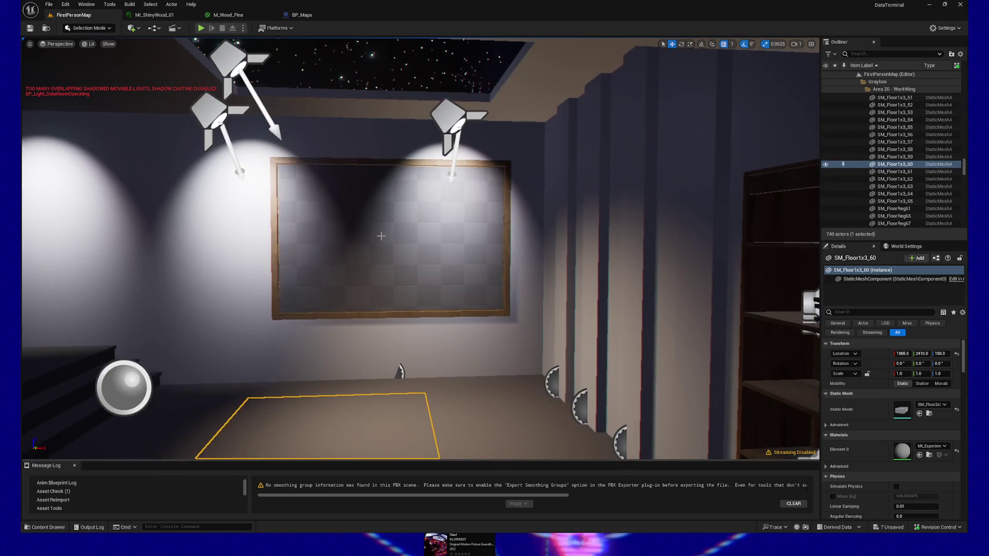
Step: Nudge the BP_StarMaps frame slightly right along the wall and step back to view it
click(313, 210)
drag(372, 381, 387, 381)
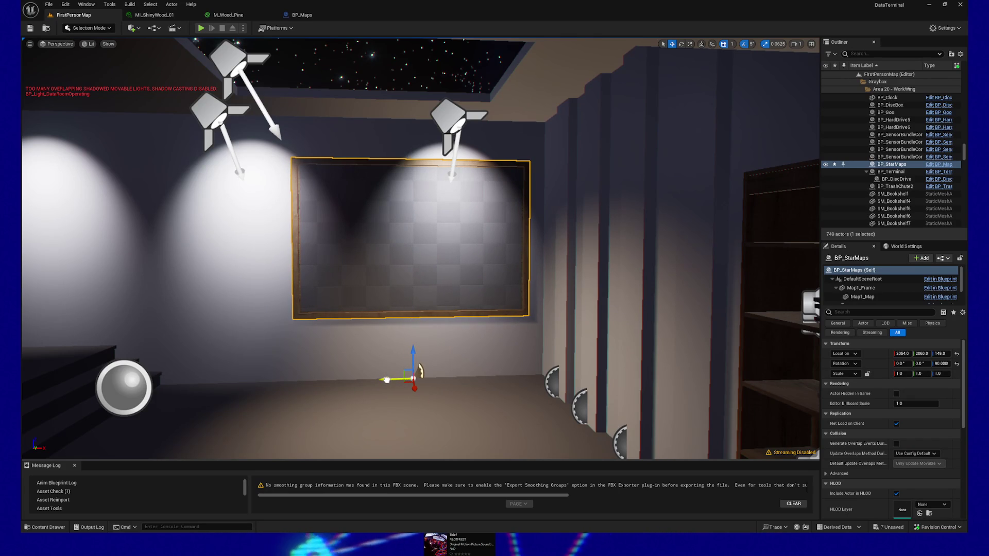
mouse_move(364, 238)
mouse_down()
mouse_move(206, 260)
mouse_move(506, 409)
mouse_move(489, 384)
mouse_up()
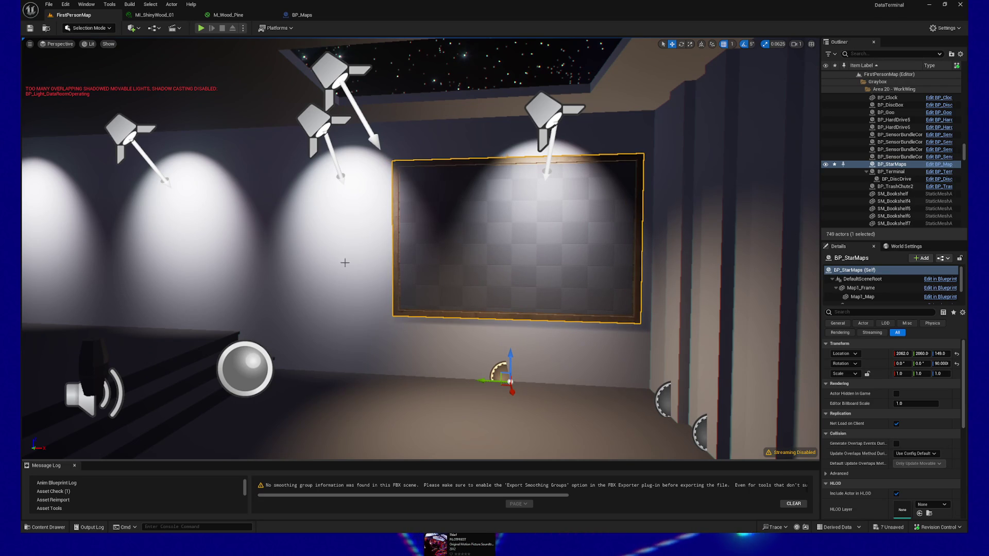
click(302, 15)
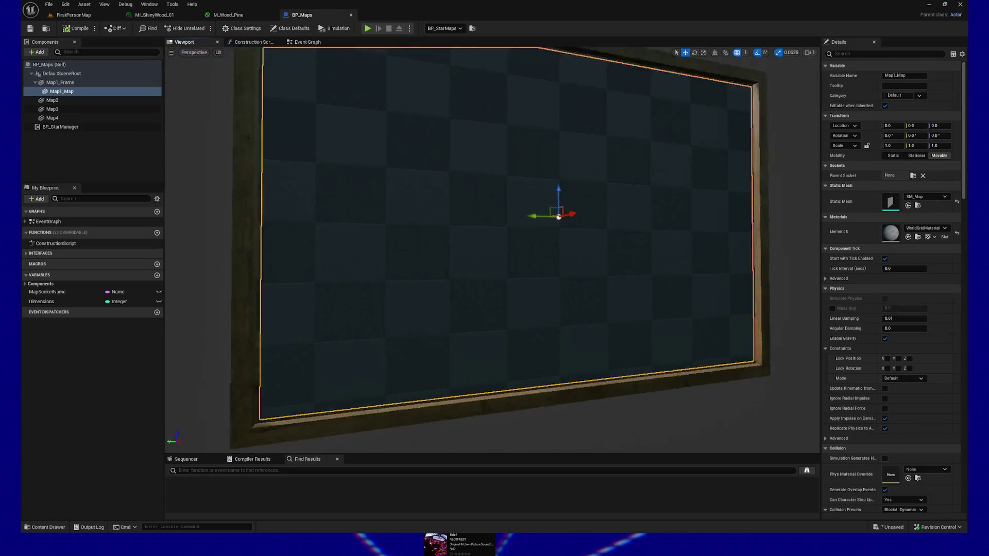
Step: Set Map2's location to X 0, Z 180 and its X rotation to 0
drag(435, 186, 436, 185)
click(435, 185)
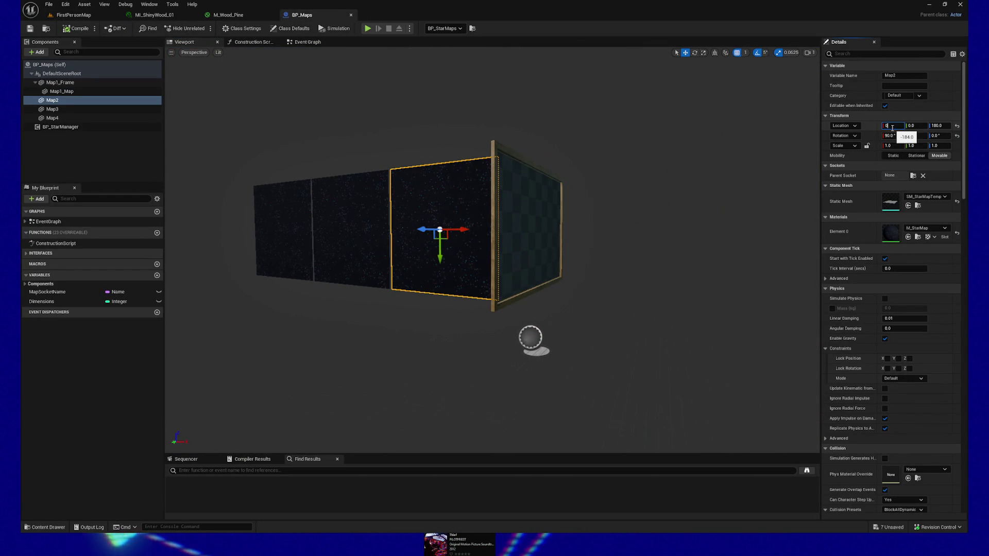
key(Tab)
text(0)
key(Tab)
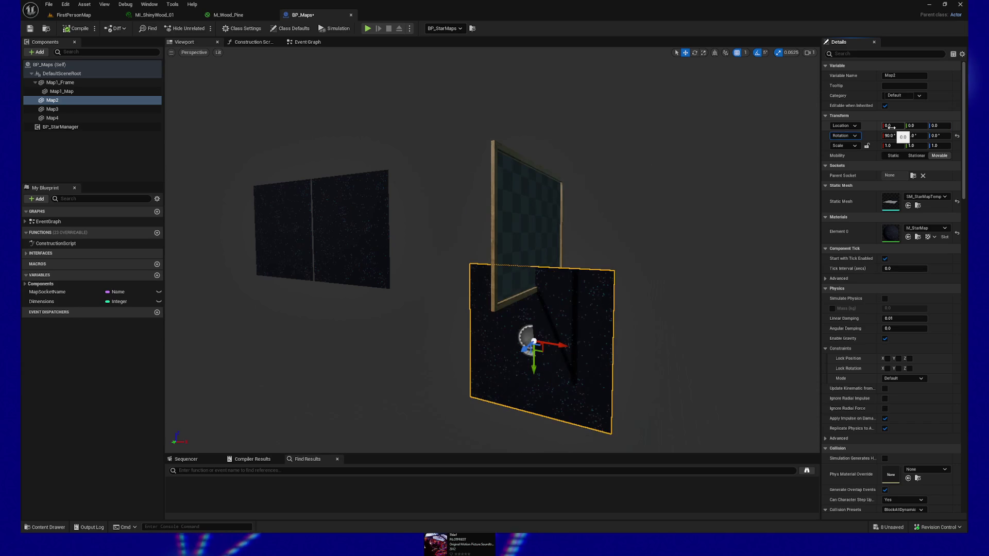
click(940, 125)
text(180)
key(Return)
text(0)
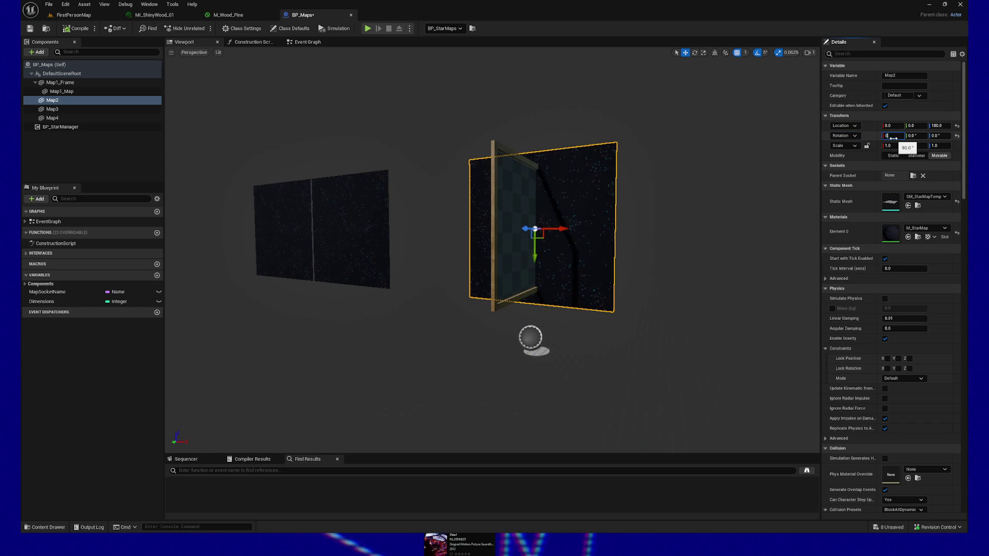
key(Return)
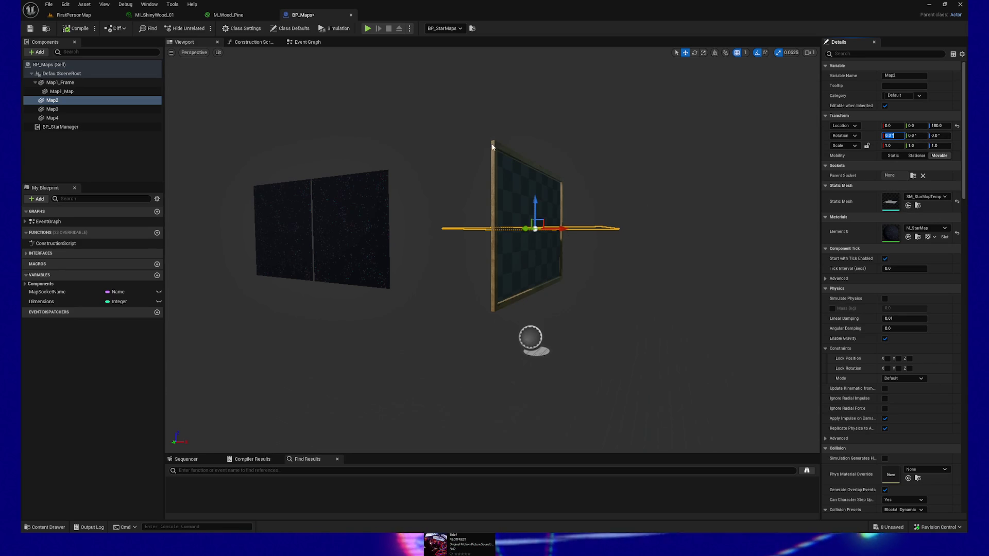
Step: Give Map2 the SM_MapFrame mesh, slide it beside the first frame to Y 301, and compile and save
click(60, 83)
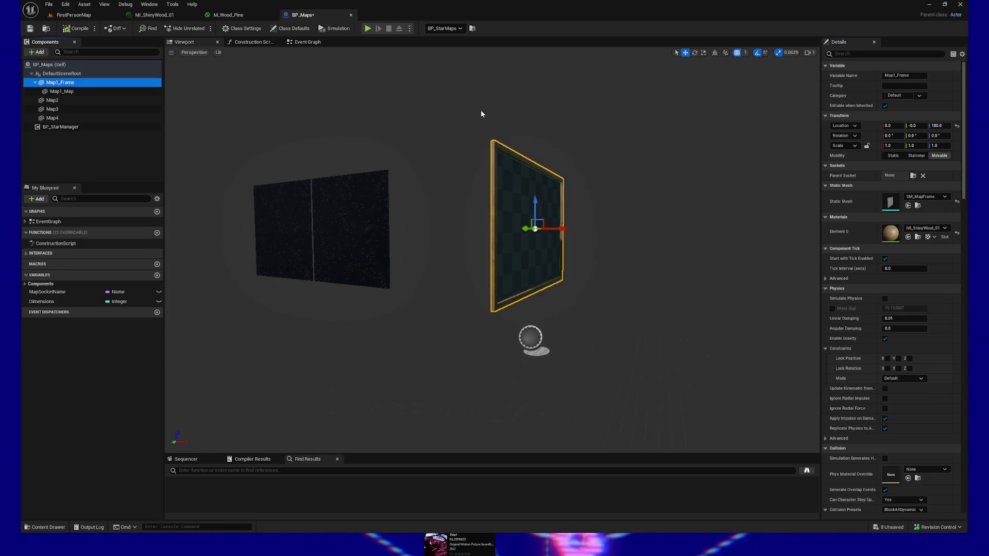
click(918, 206)
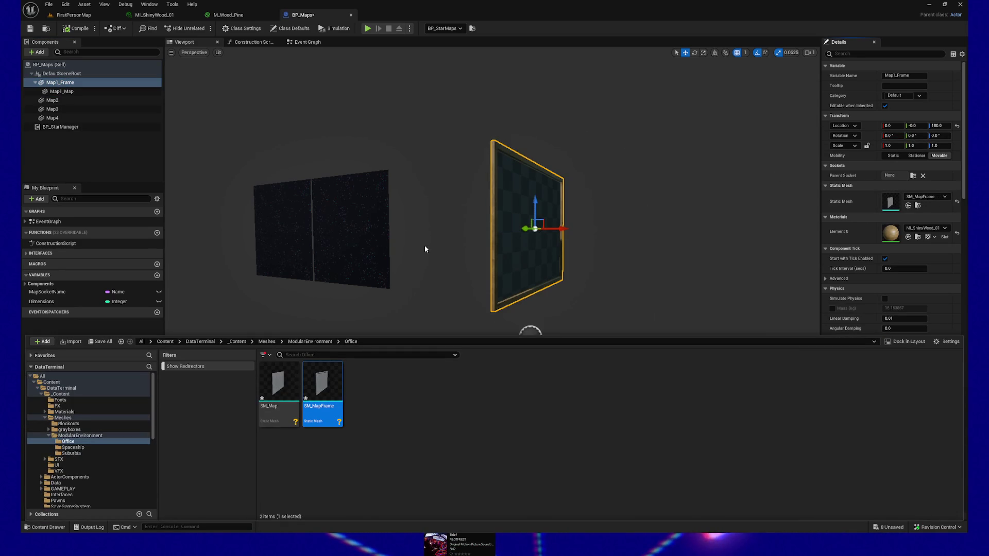
click(52, 99)
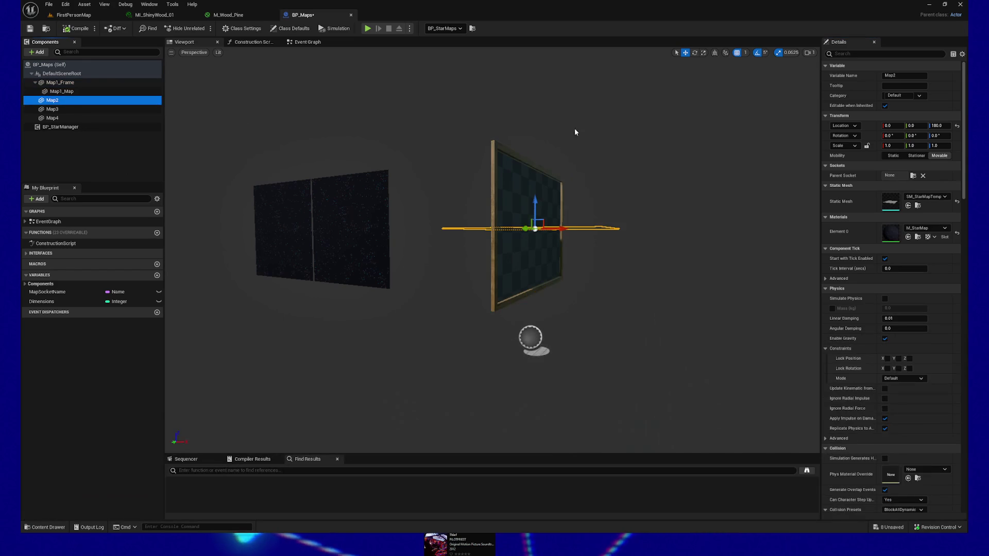
click(909, 206)
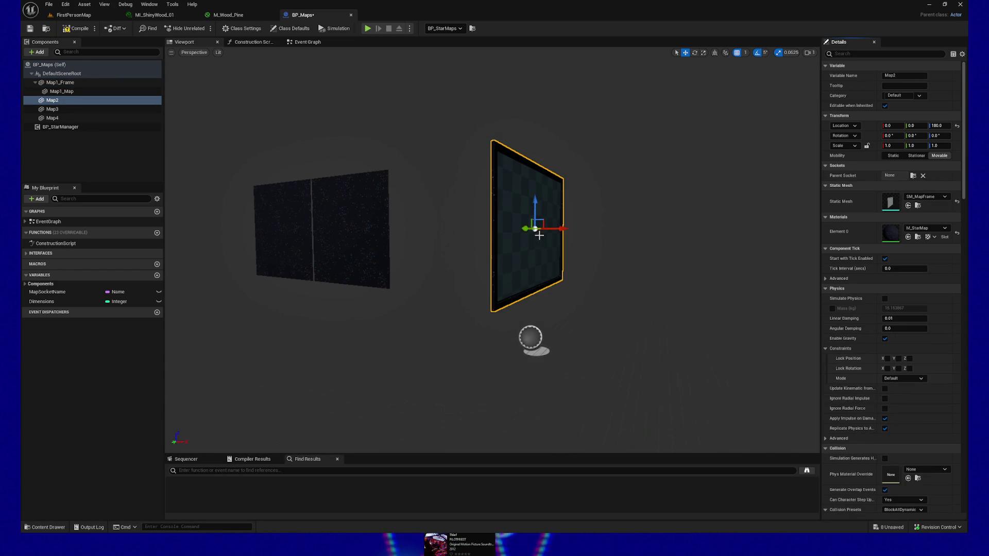
key(f)
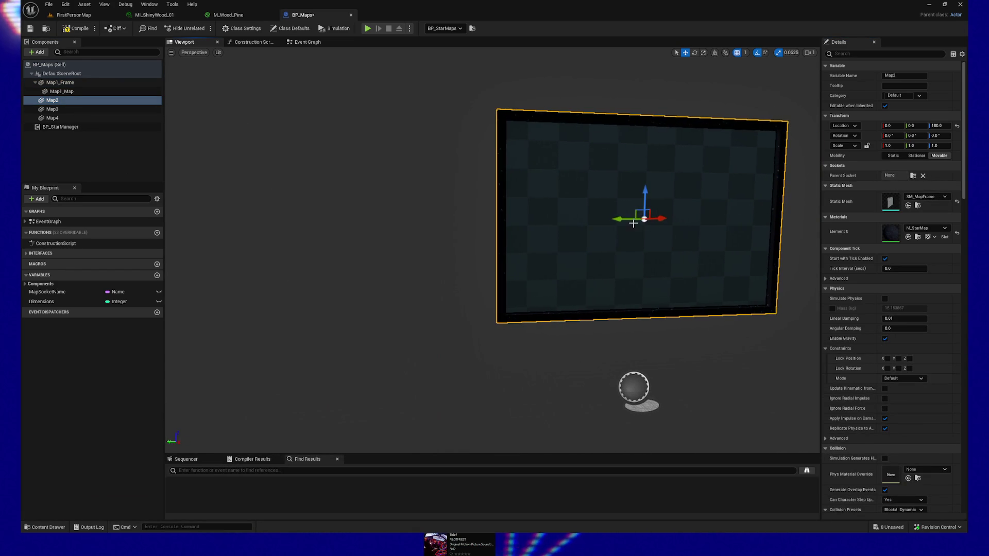
mouse_move(618, 215)
mouse_down()
mouse_move(381, 215)
mouse_move(290, 227)
mouse_up()
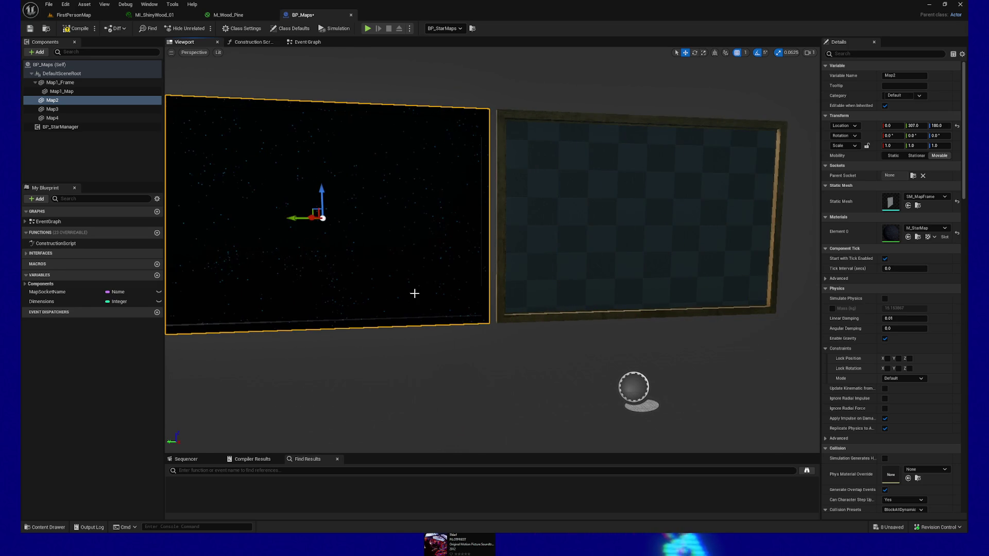
mouse_move(414, 293)
mouse_down()
mouse_move(396, 281)
mouse_move(401, 271)
mouse_up()
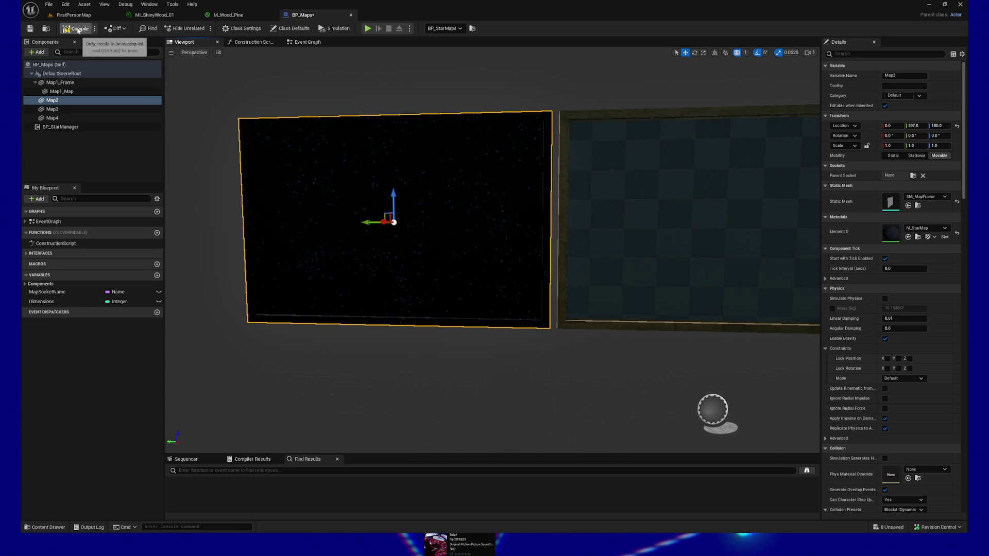
click(30, 28)
click(77, 15)
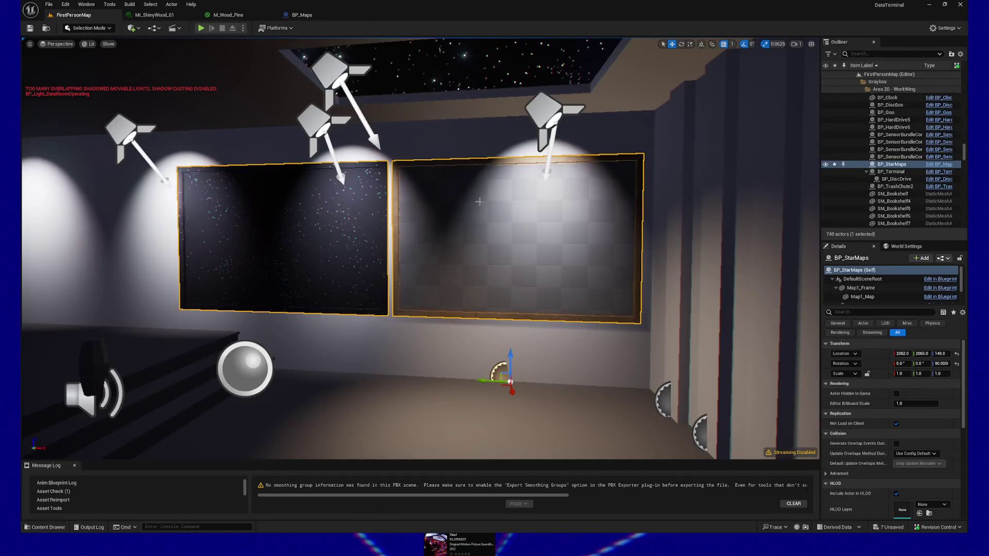
Step: Set Map1_Map's Element 0 material to M_StarMap and compile and save BP_Maps
mouse_move(479, 201)
mouse_down()
mouse_move(434, 204)
mouse_move(426, 273)
mouse_up()
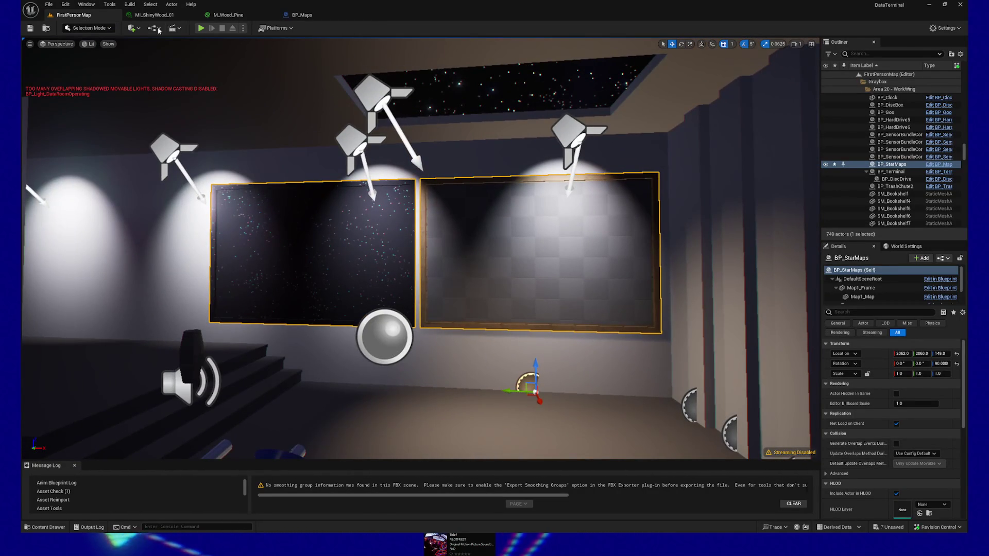
click(276, 14)
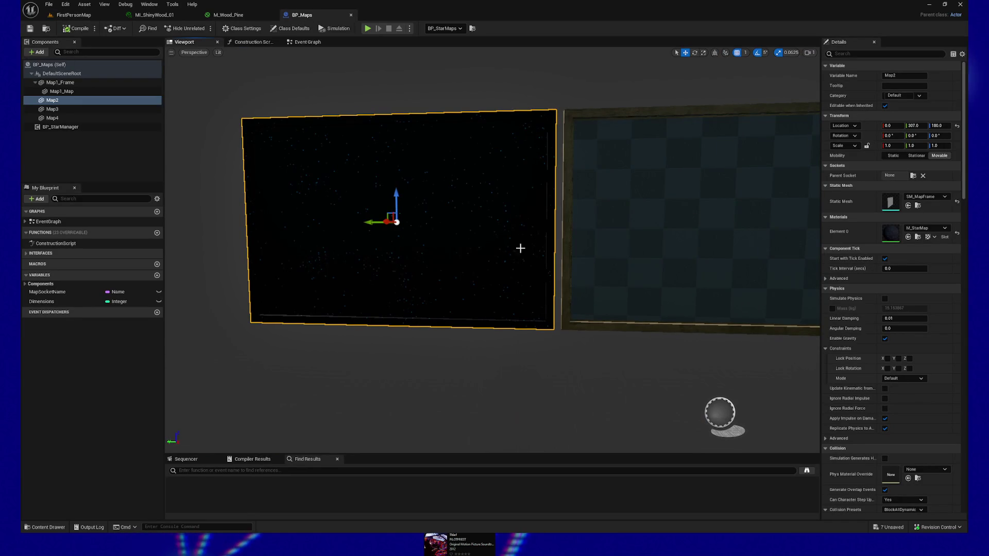
click(918, 237)
click(747, 230)
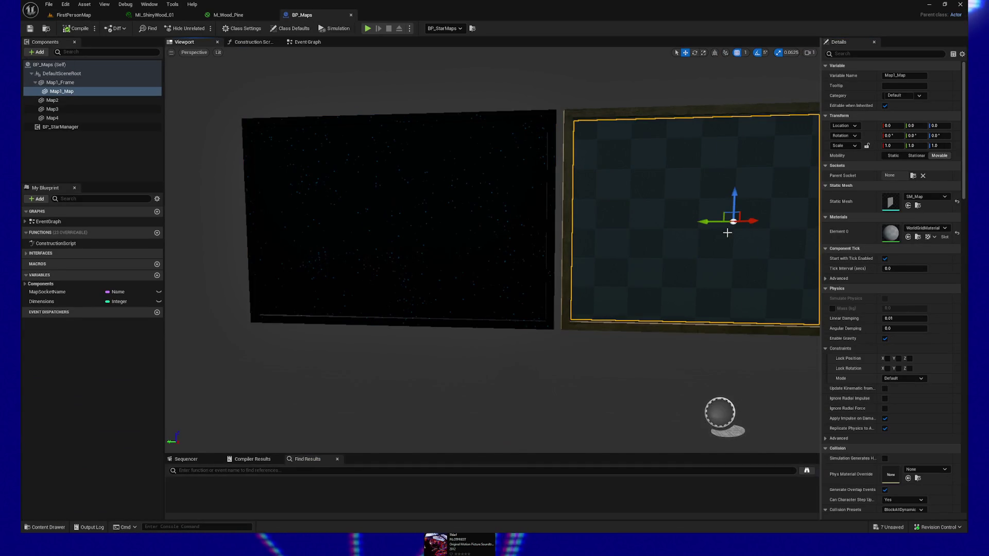
click(908, 237)
click(67, 28)
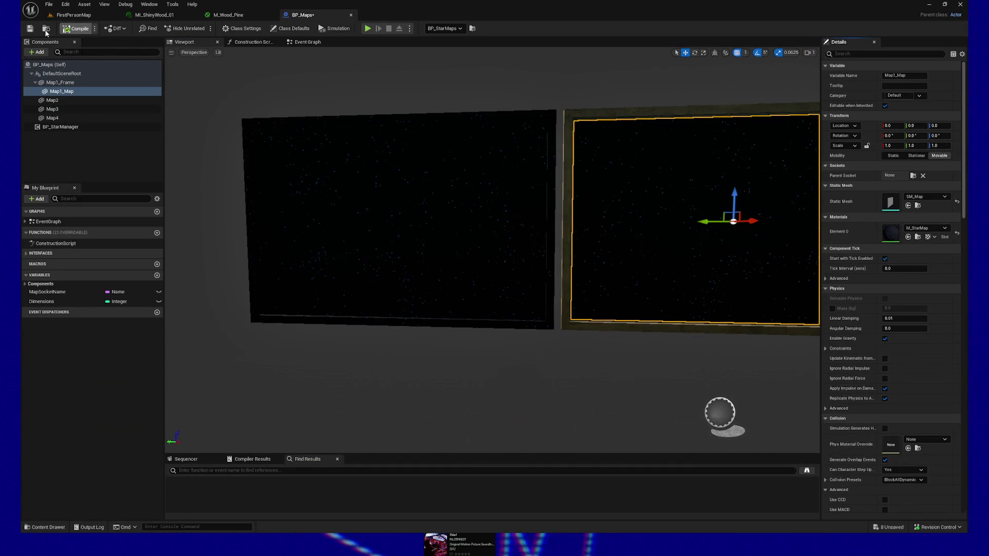
Step: Focus and orbit the level view to inspect the two spotlit star-map frames on the wall
key(f)
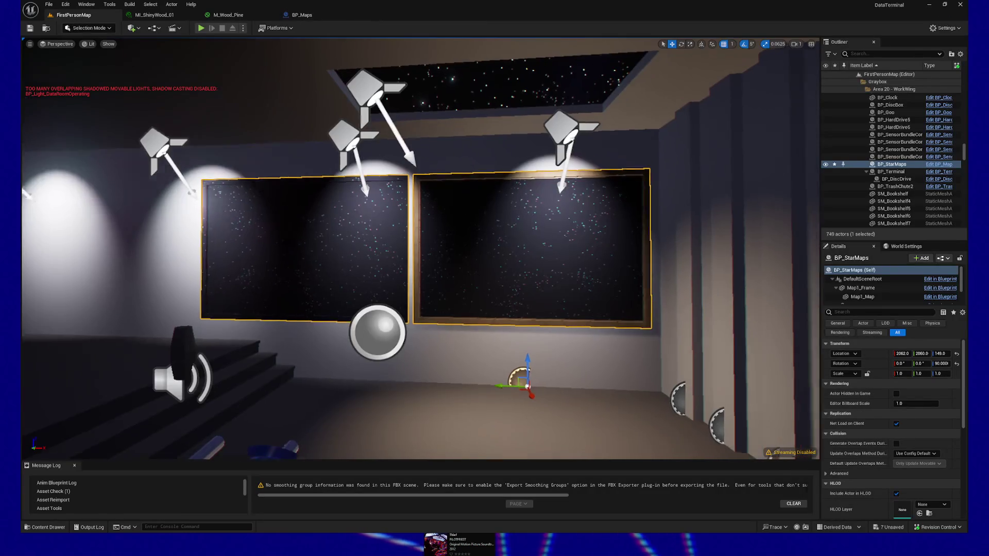
scroll(524, 267, down, 4)
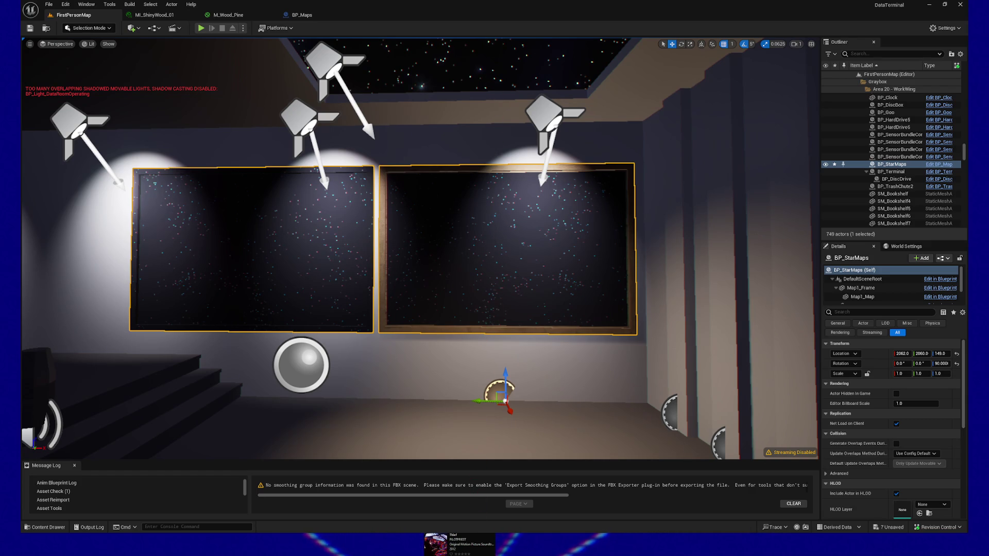
mouse_move(462, 288)
mouse_down()
mouse_move(412, 265)
mouse_move(396, 312)
mouse_up()
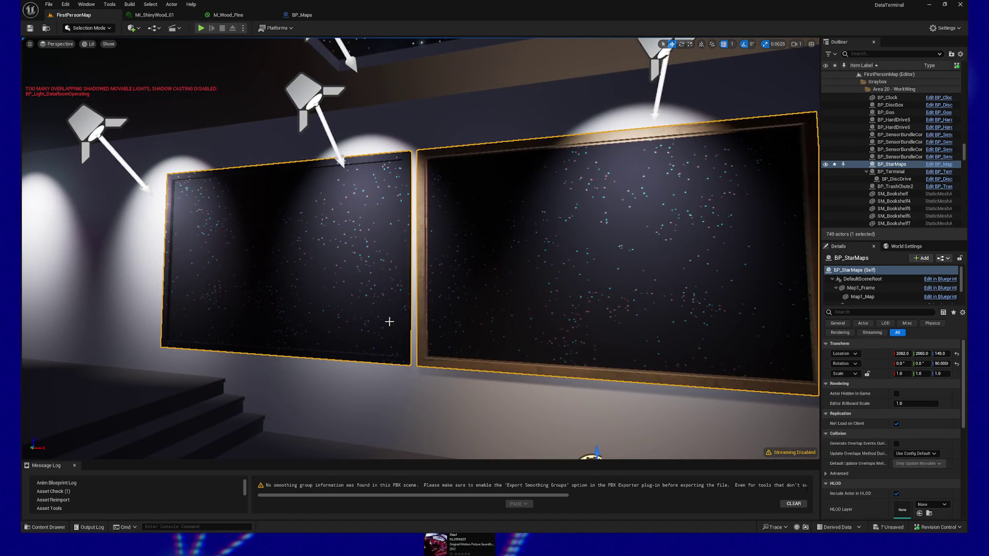
Step: In BP_Maps, give the left frame Map2 the MI_ShinyWood_01 material on Element 0
click(306, 15)
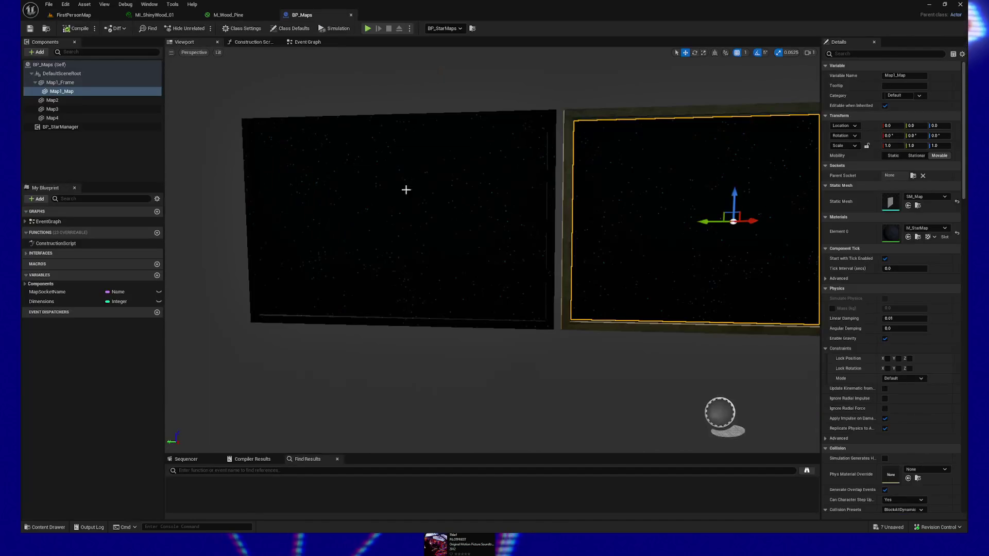
click(463, 205)
click(765, 181)
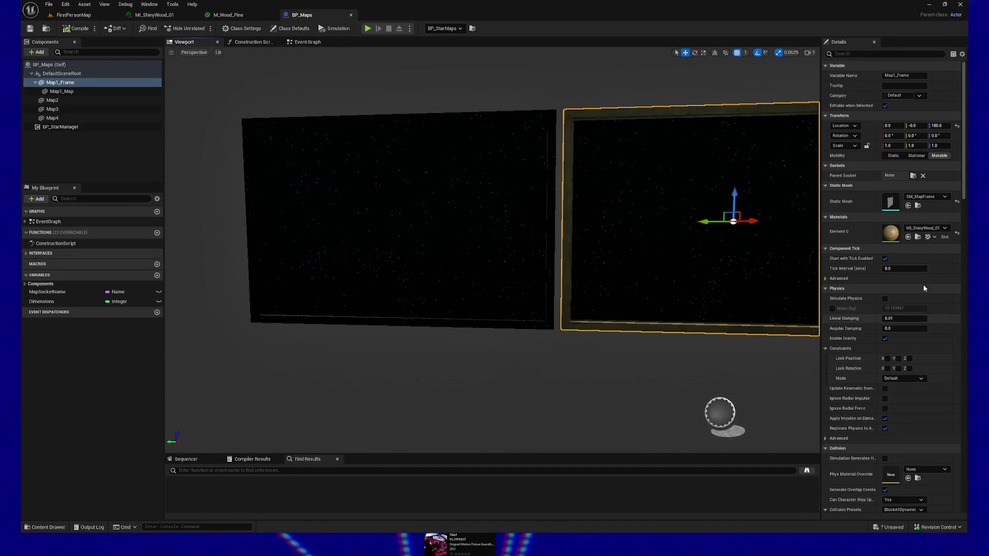
key(ctrl+space)
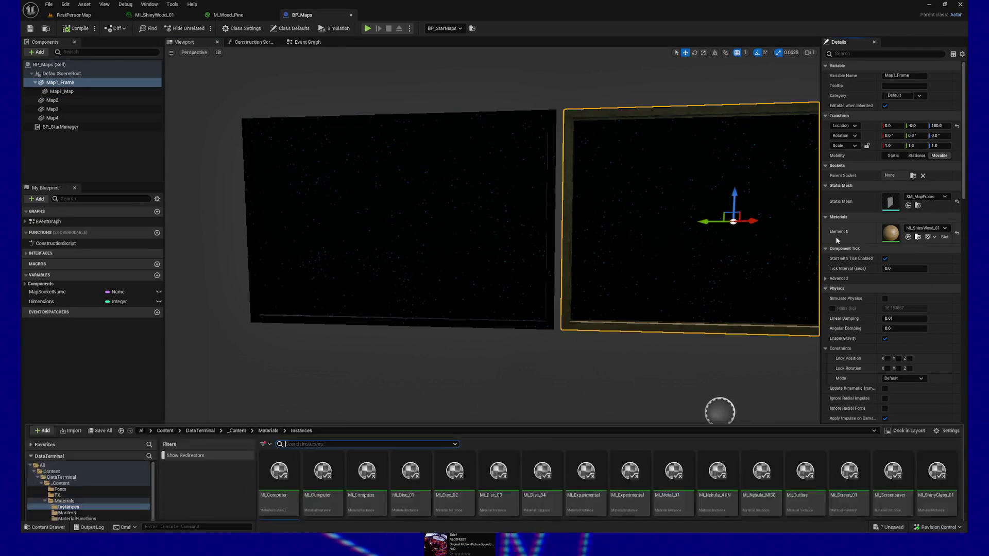
click(521, 146)
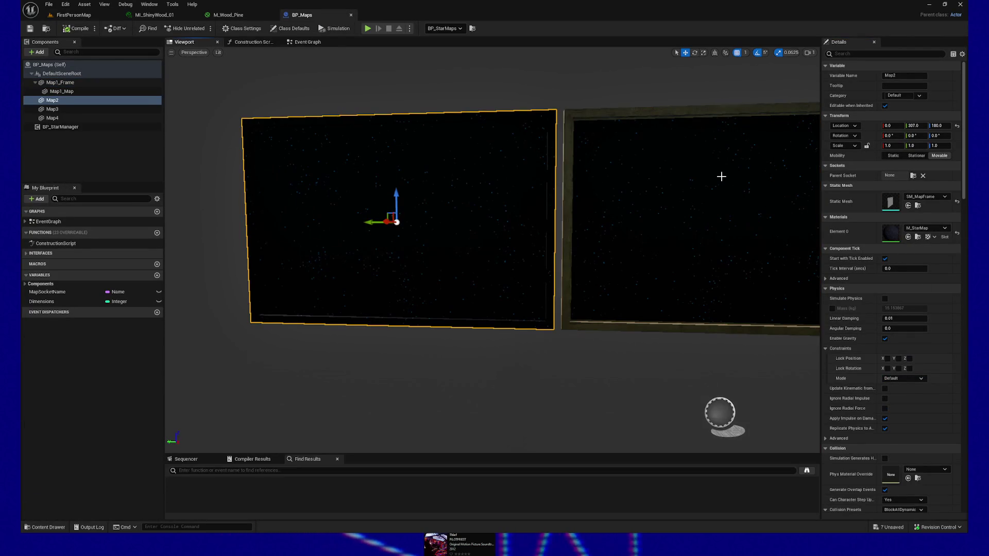
click(908, 237)
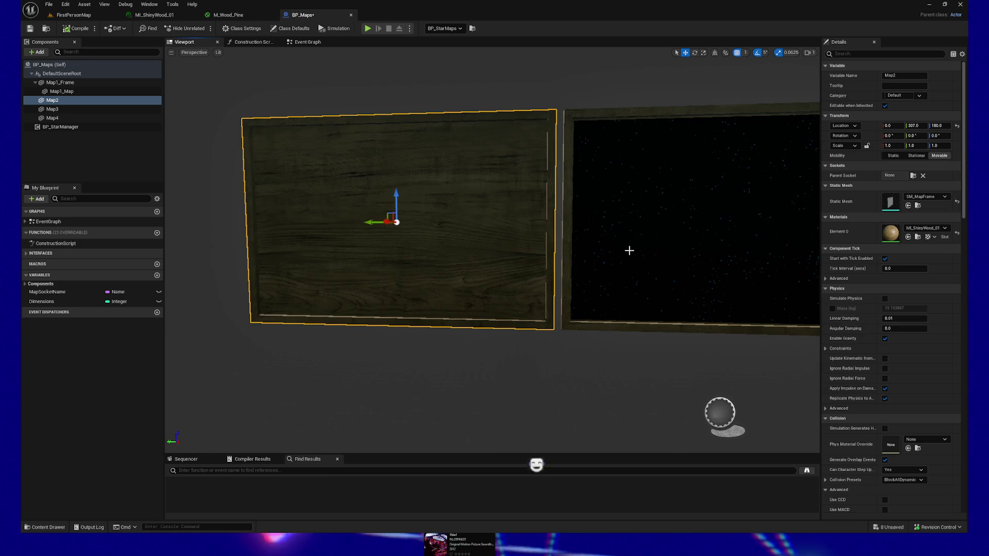
Step: Copy the Map1_Map star map under Map2 and set its Location Y to 0
key(Up)
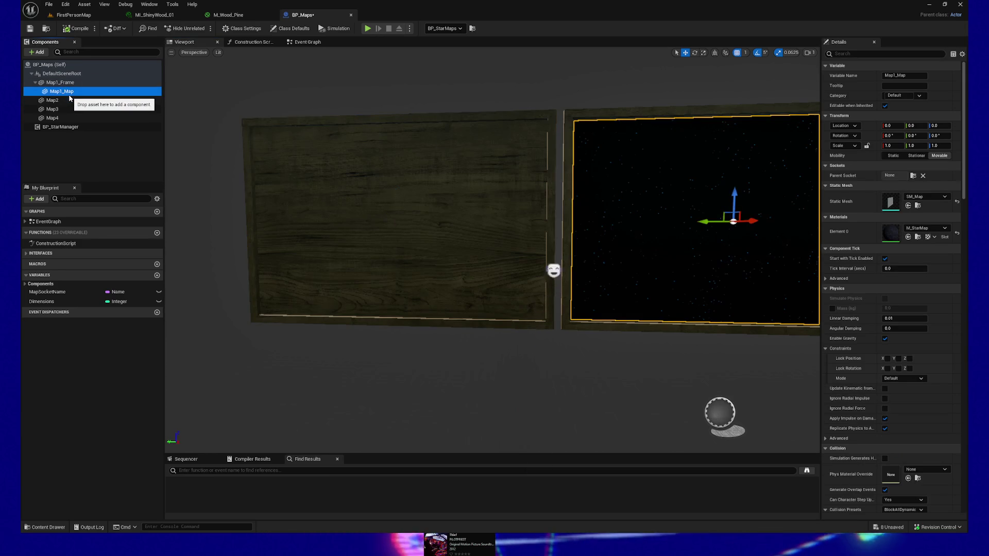
click(70, 99)
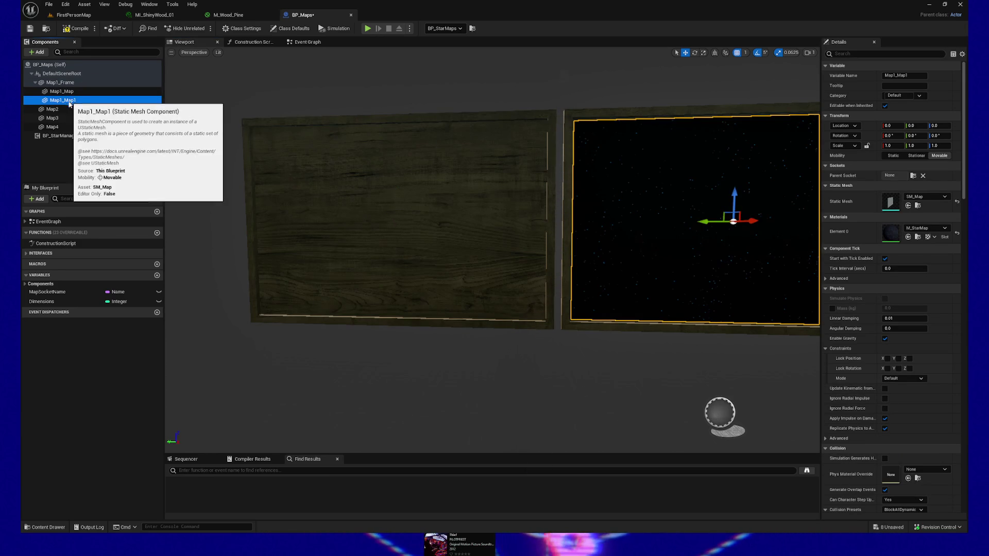
key(ctrl+v)
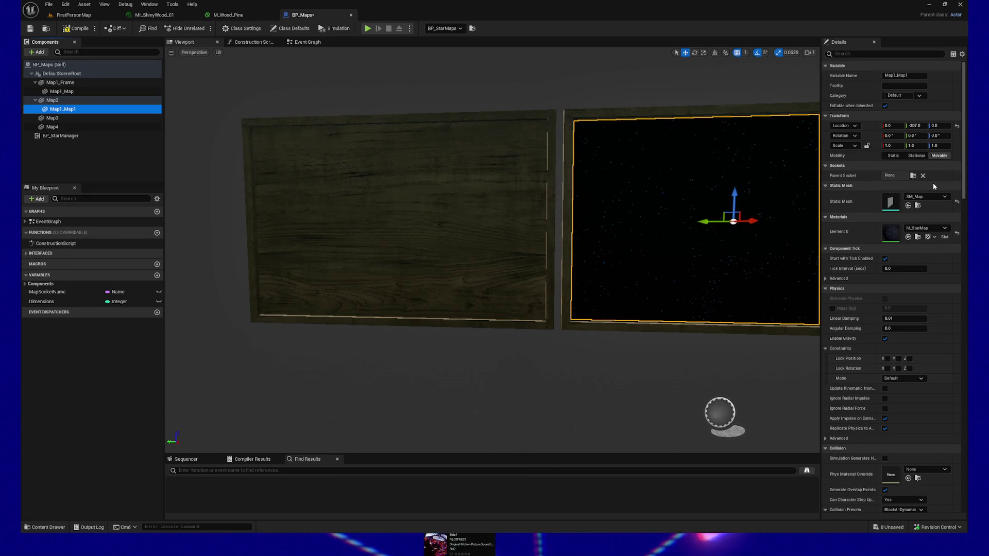
click(910, 125)
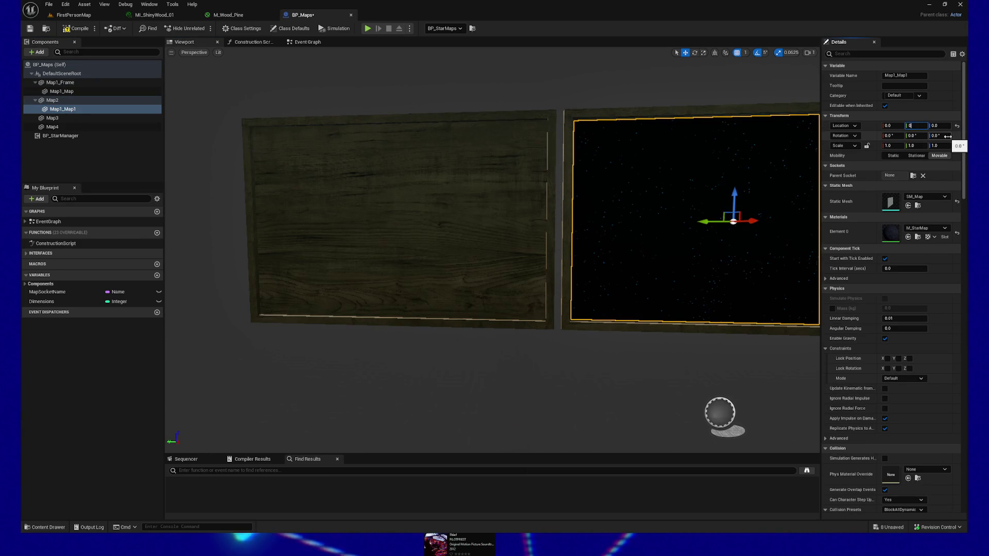
text(.0)
key(Return)
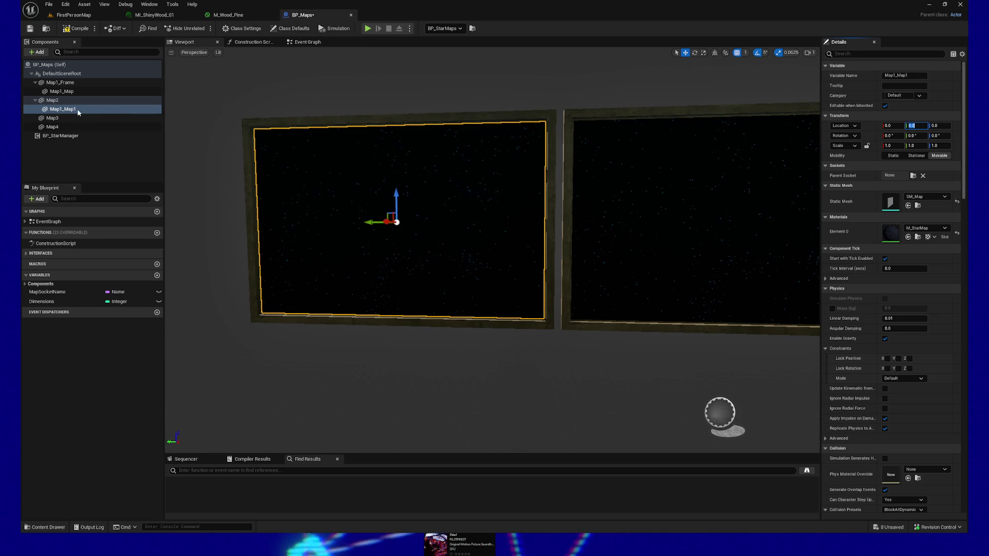
Step: Rename the copied star map to Map2_Map and select the Map2 frame
click(76, 111)
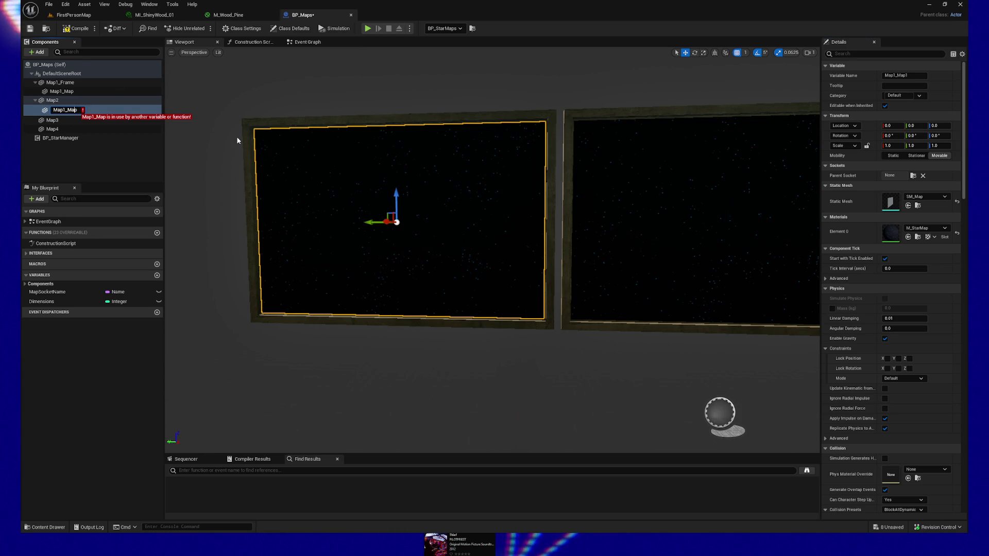
key(Left)
key(Left)
key(Left)
key(BackSpace)
text(2)
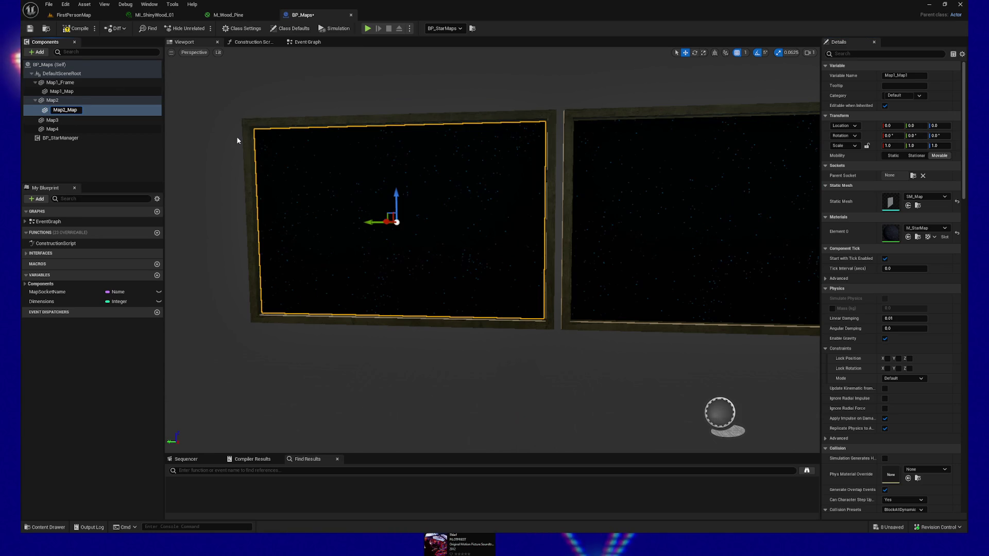
key(Return)
click(85, 101)
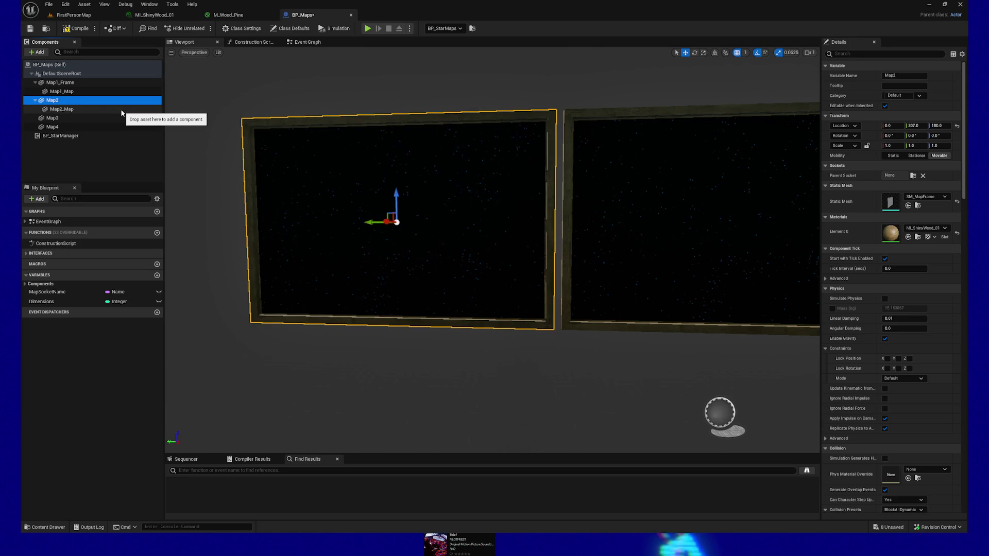
Step: Rename the Map2 frame component to Map2_Frame by appending '_Frame'
key(F2)
key(End)
text(_)
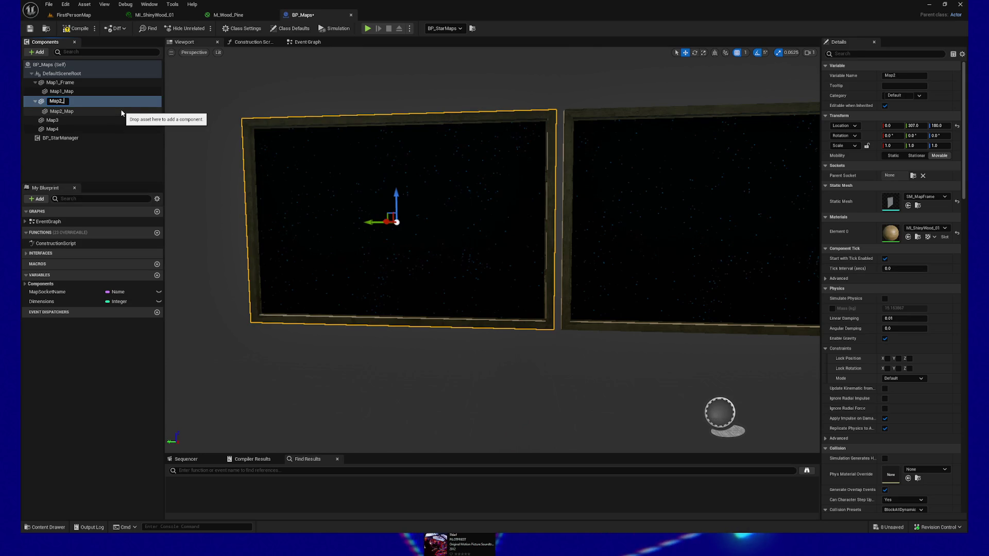
text(Frame)
key(Return)
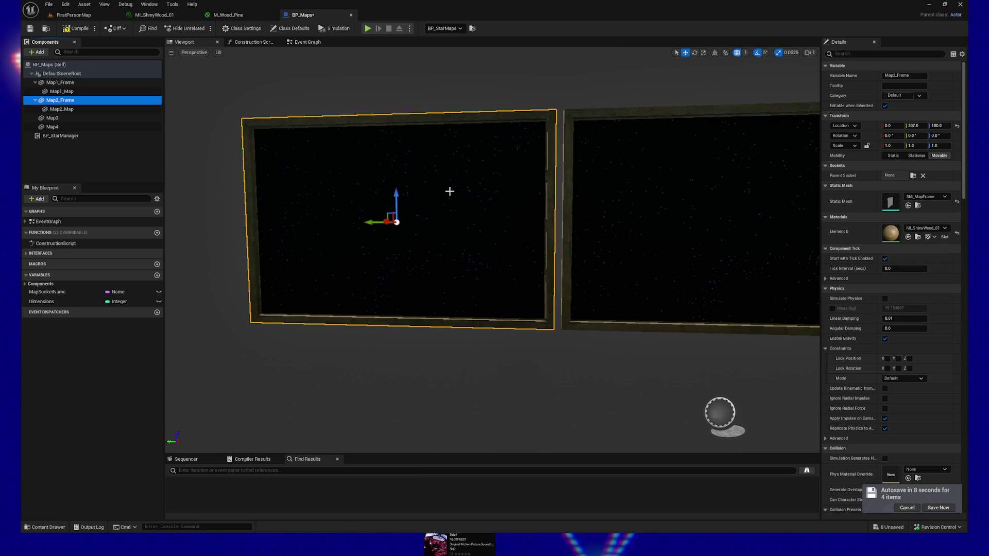
mouse_move(450, 191)
mouse_down()
mouse_move(392, 198)
mouse_move(412, 194)
mouse_up()
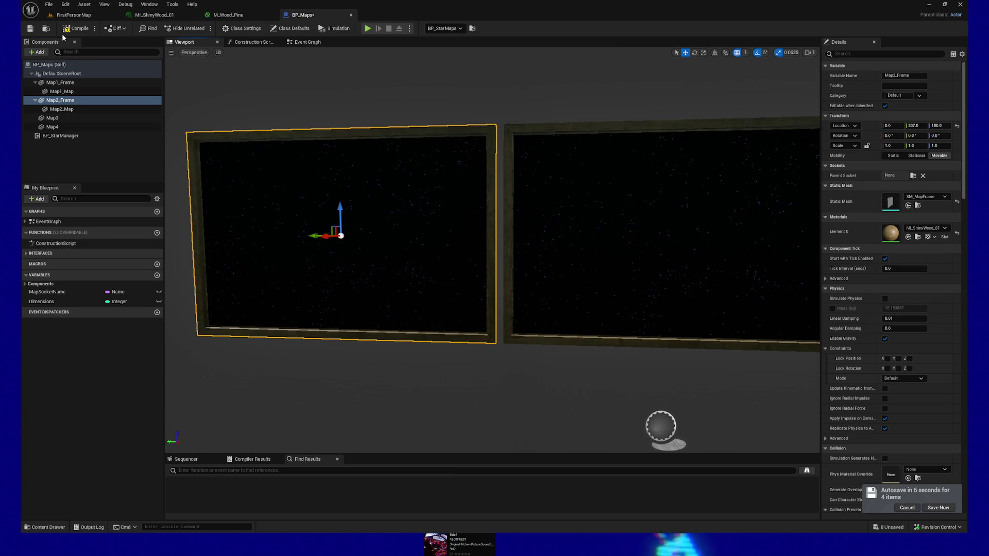
Step: In the FirstPersonMap level, use Play From Here on a floor spot near the star-map wall
click(82, 15)
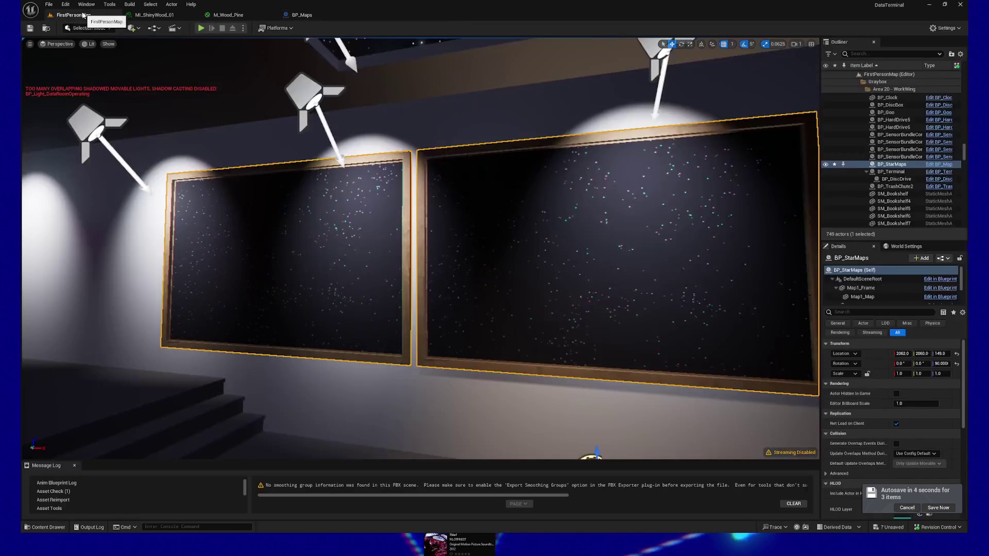
mouse_move(412, 231)
mouse_down()
mouse_move(438, 232)
mouse_move(391, 232)
mouse_move(464, 232)
mouse_up()
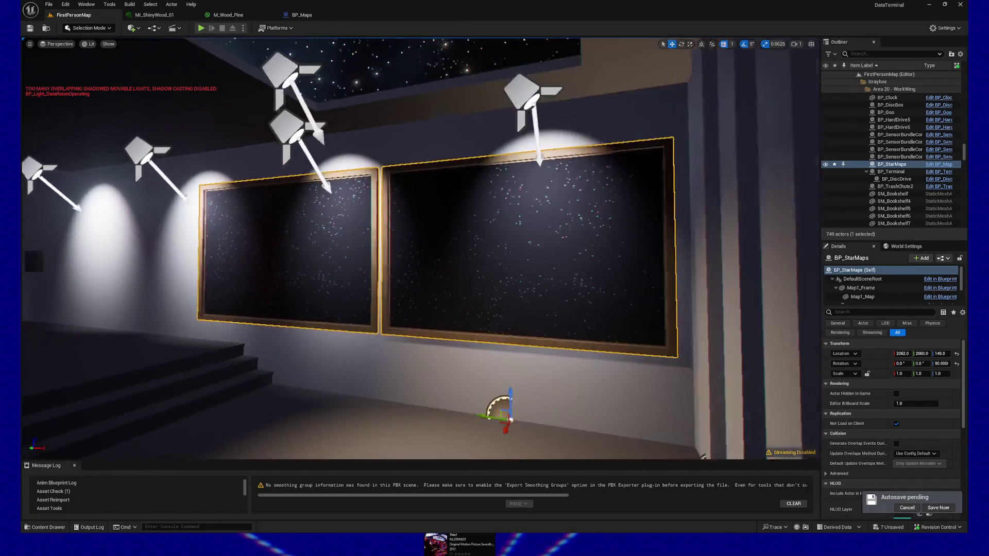
drag(407, 363, 393, 364)
right_click(408, 366)
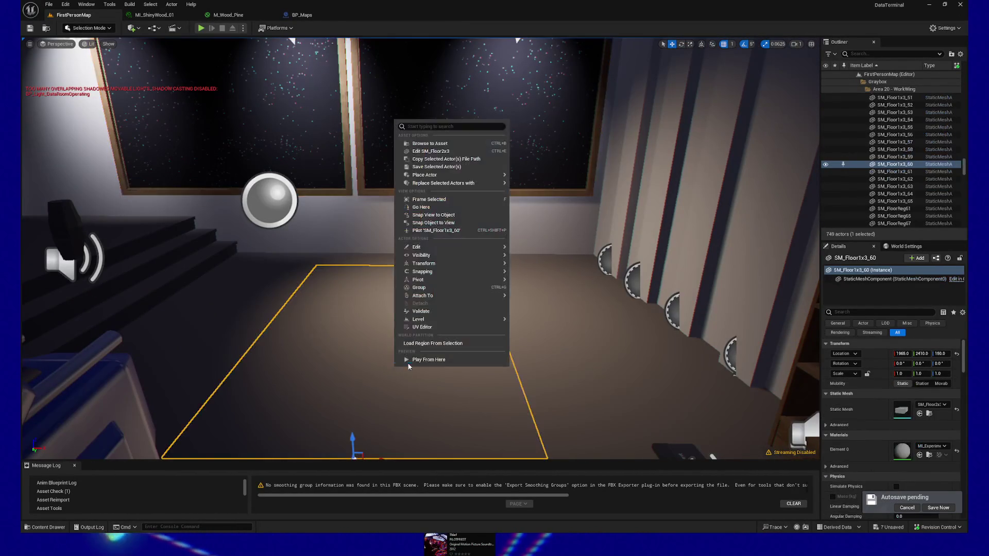
click(415, 360)
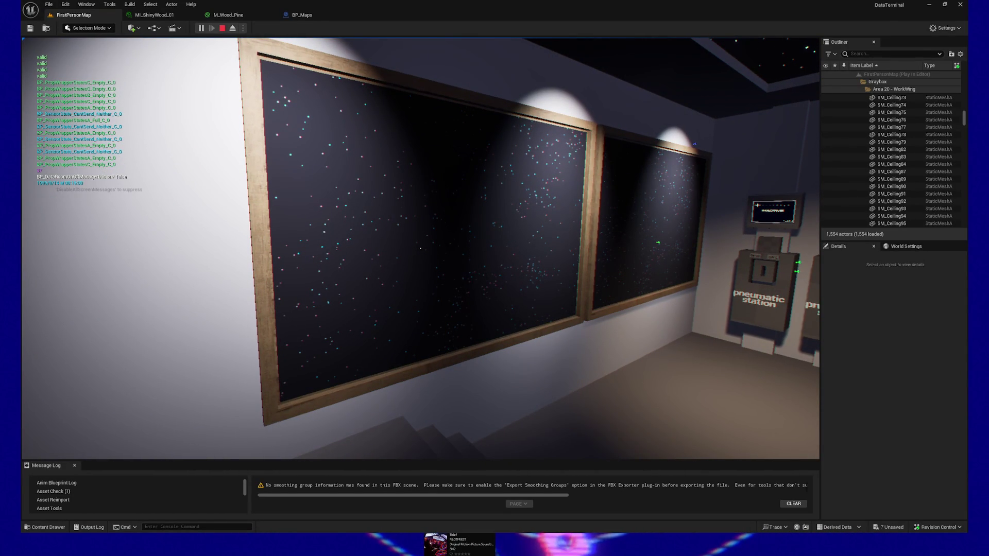
key(w)
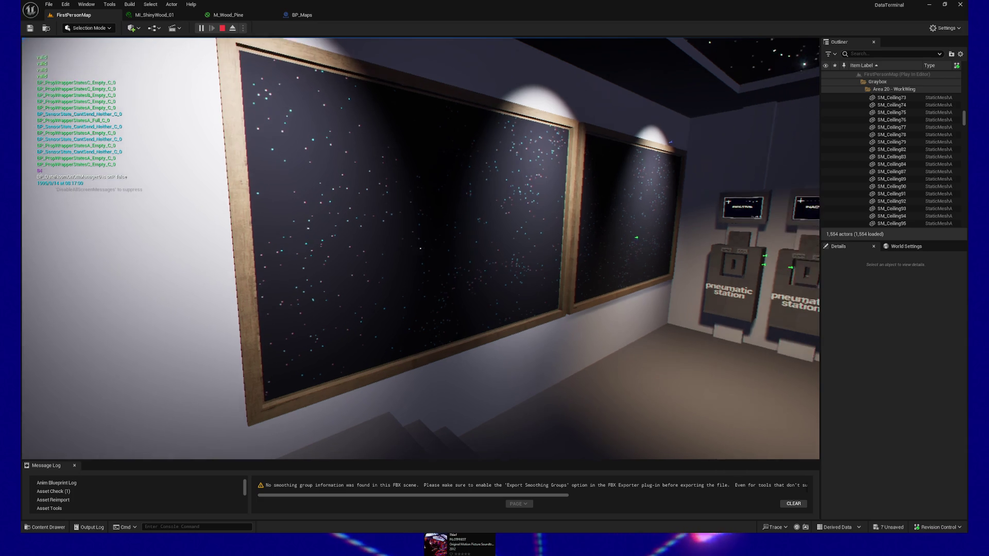
key(w)
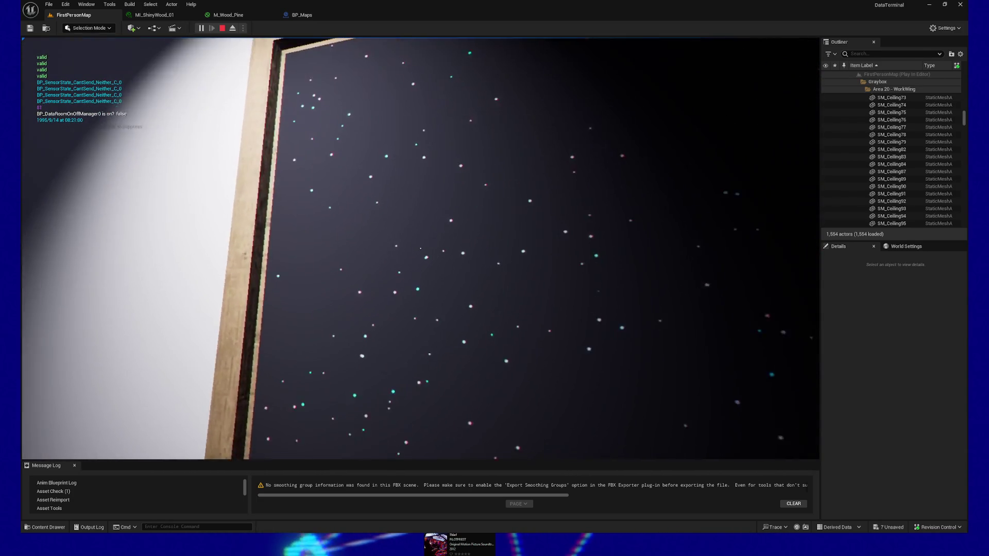
key(s)
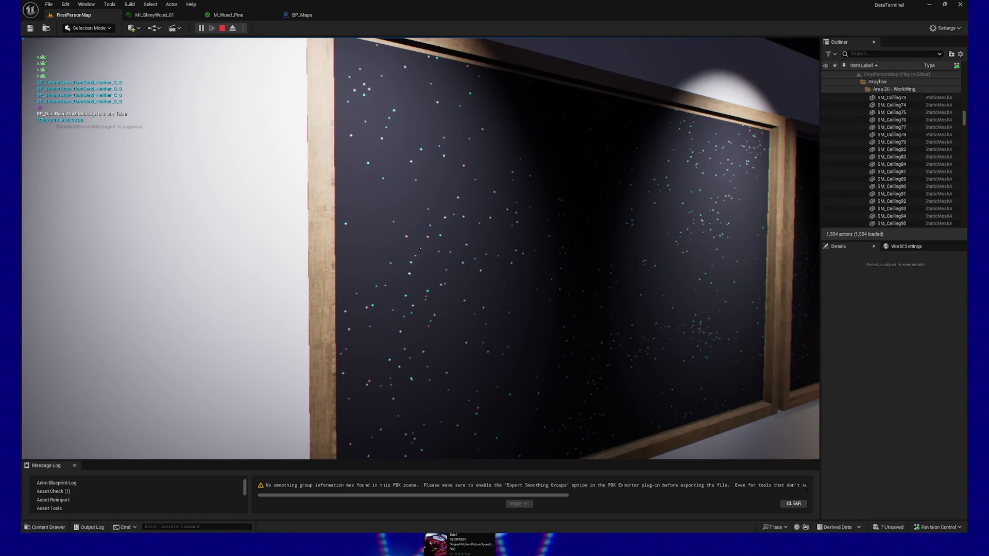
key(d)
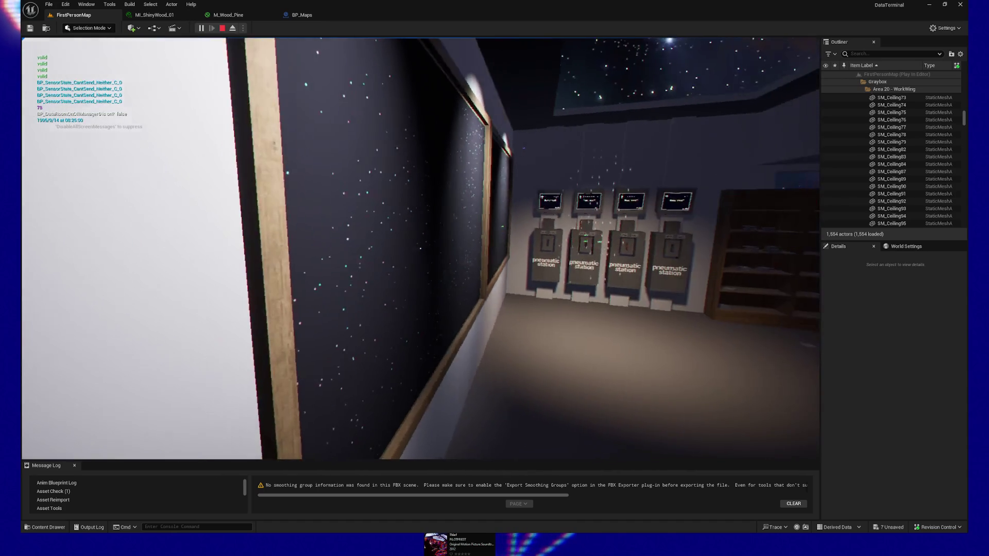
key(s)
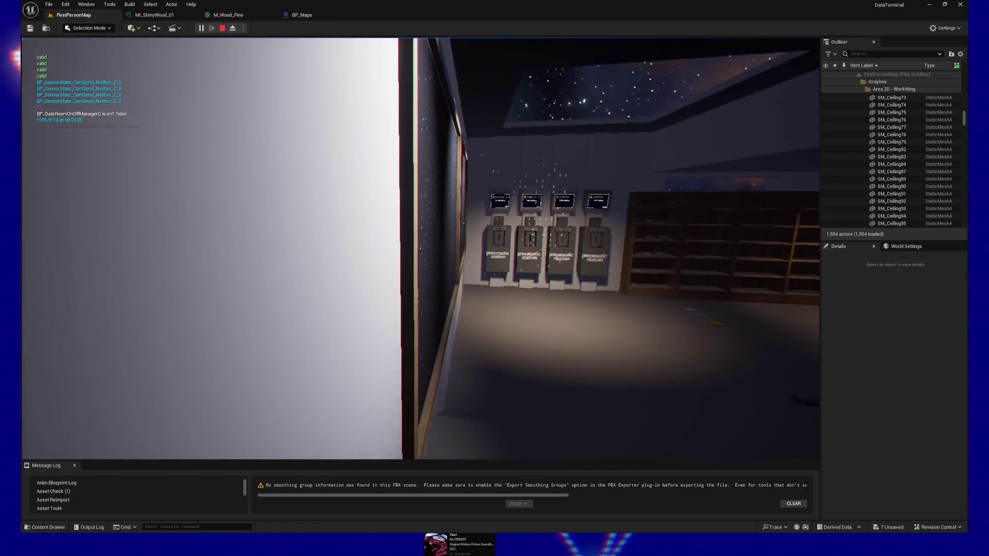
key(a)
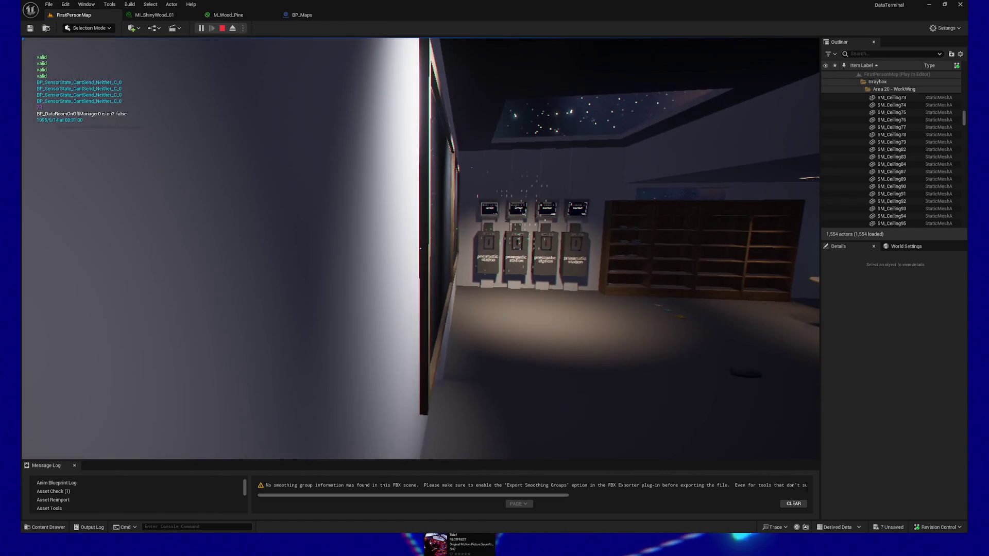
key(d)
key(w)
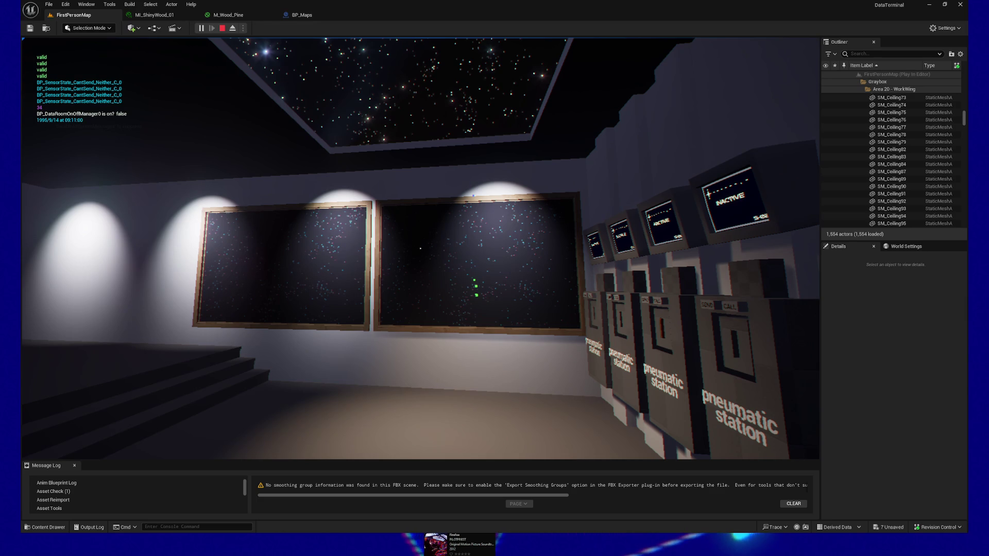
Step: Walk back and strafe left along the wall to view the framed star maps
key(s)
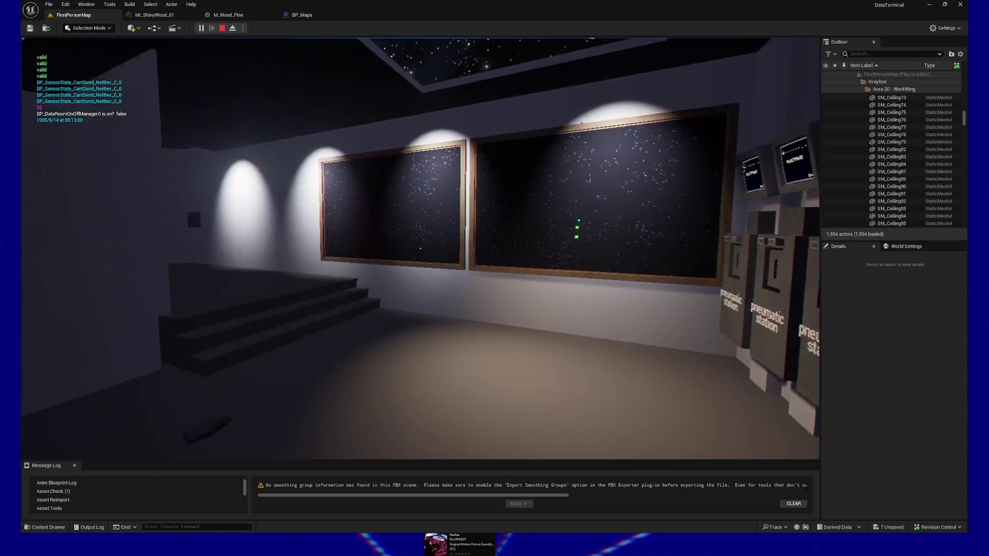
key(a)
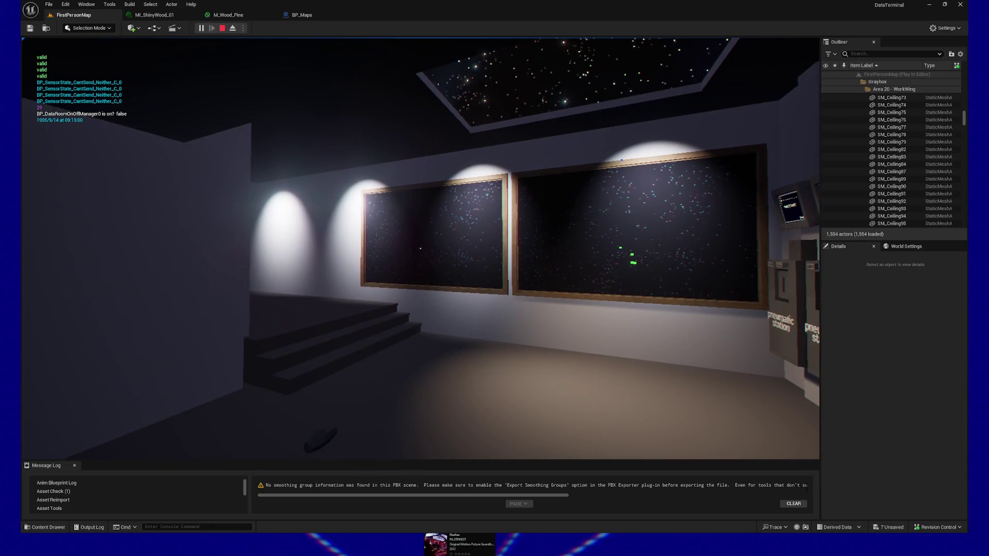
key(d)
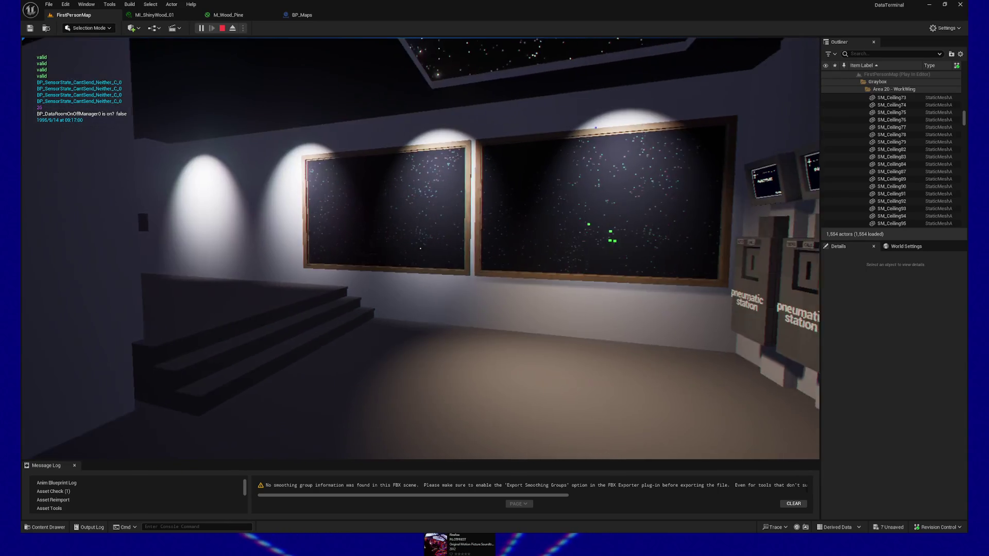
key(a)
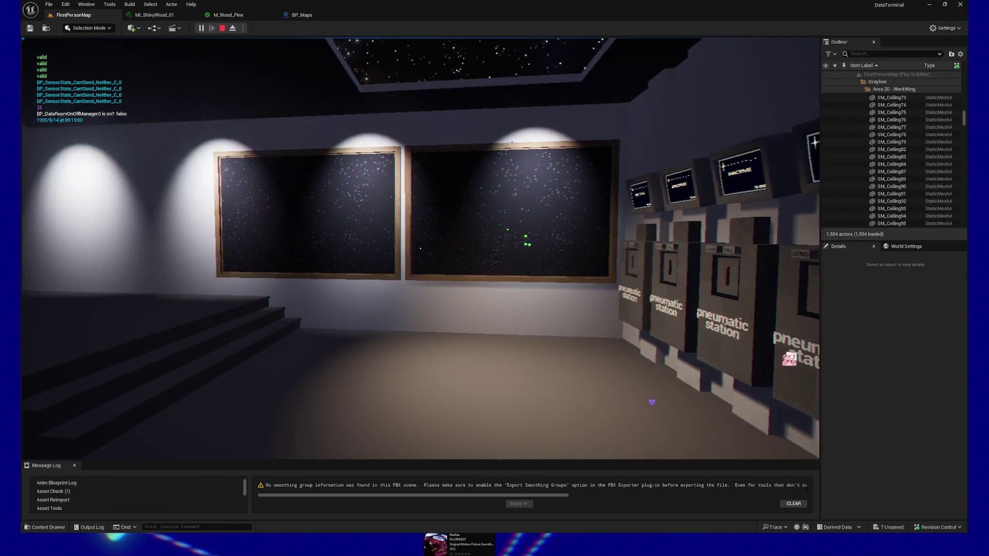
key(s)
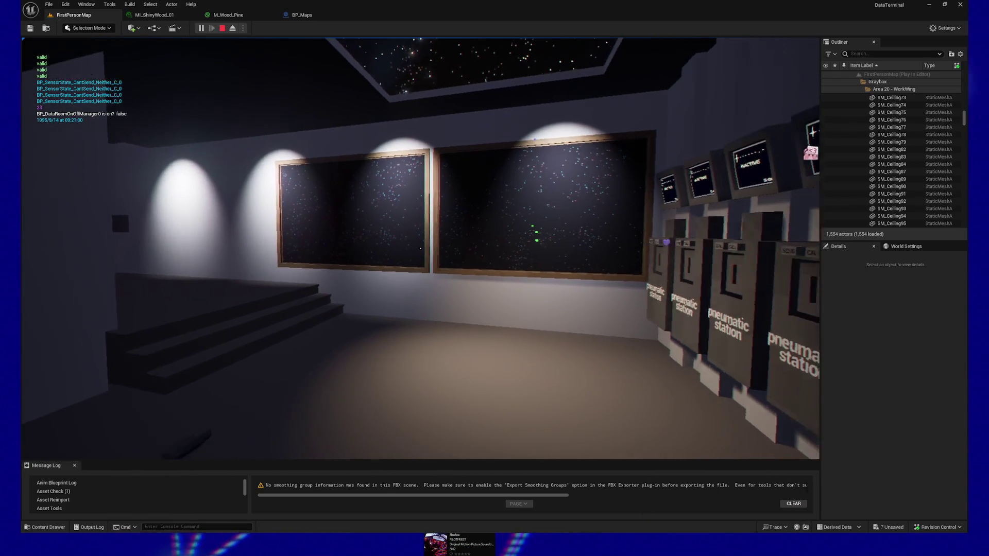
key(a)
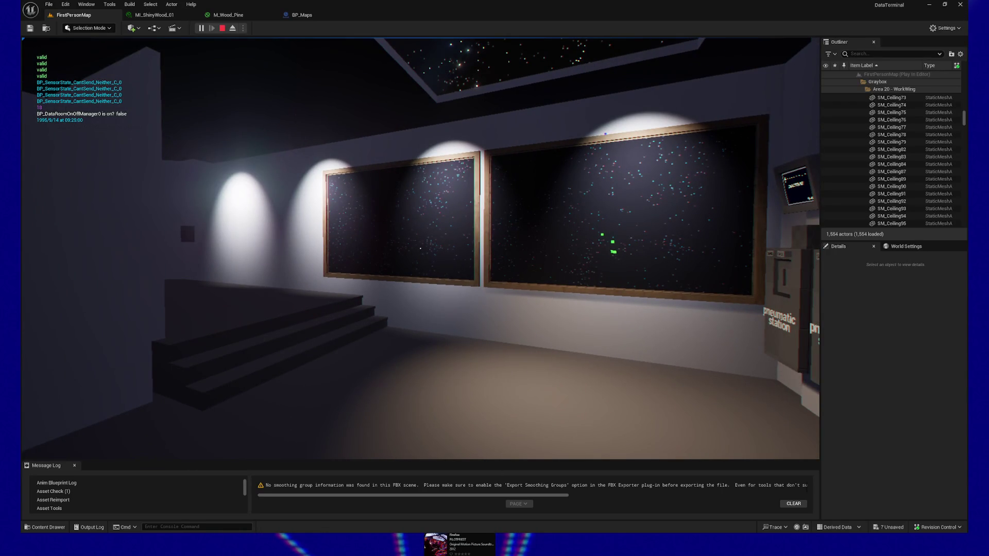
key(s)
key(a)
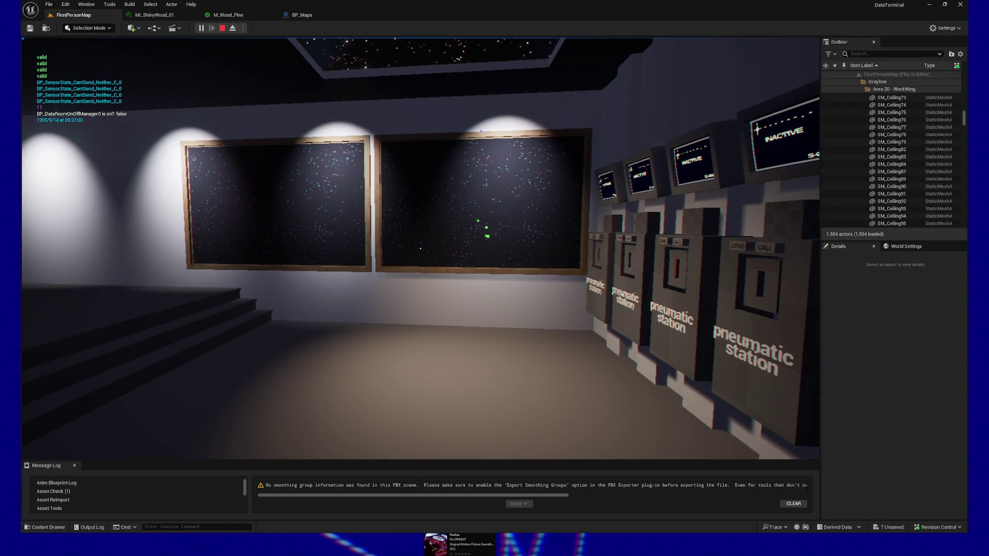
key(a)
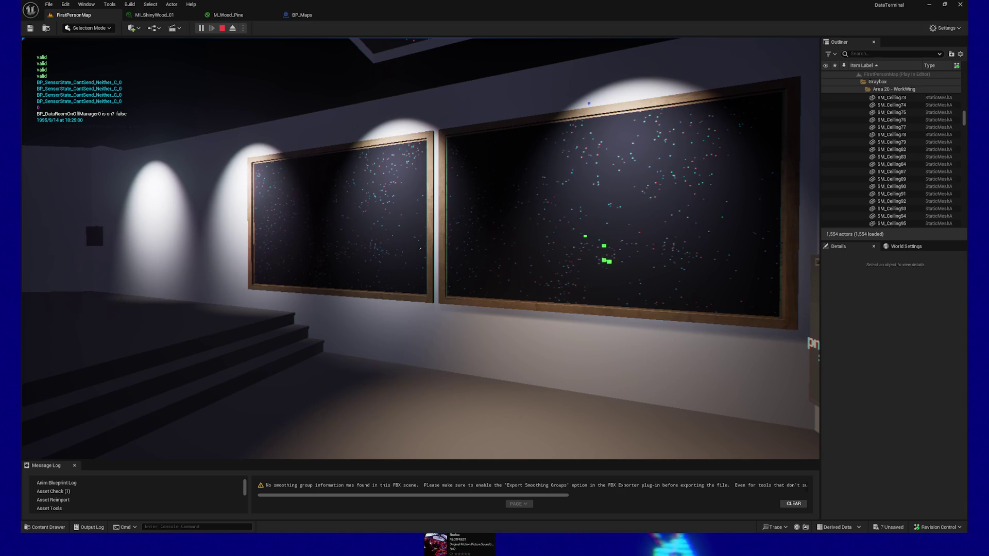
Step: Approach the star panels, step back for a full view, and pause the game
key(d)
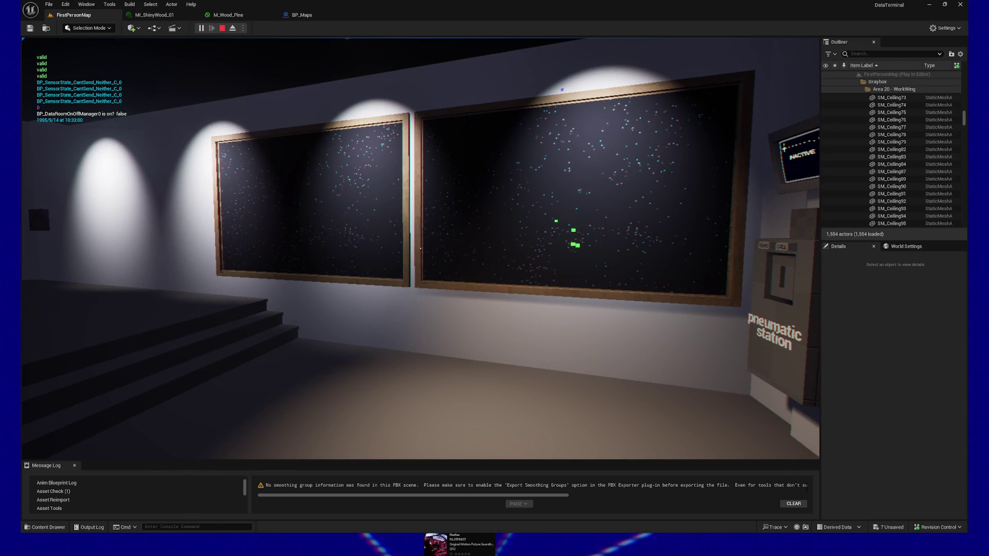
key(w)
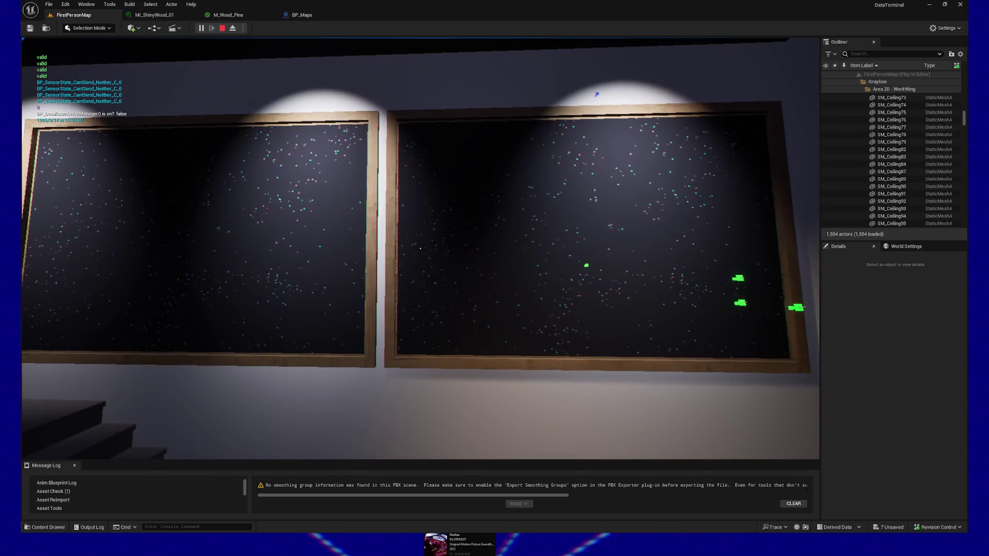
key(s)
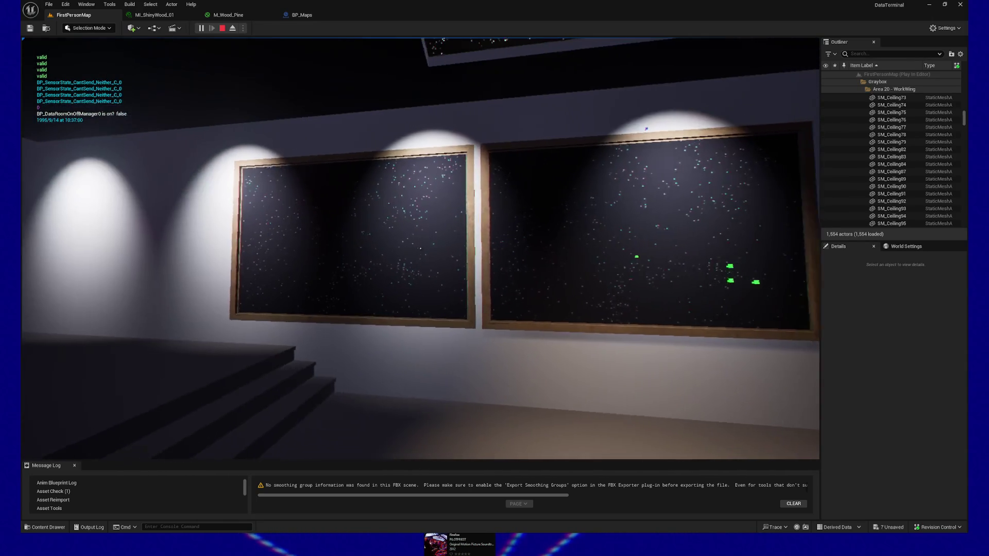
key(Escape)
Step: Quit the play session, shift the editor view, and return to the BP_Maps blueprint
click(419, 371)
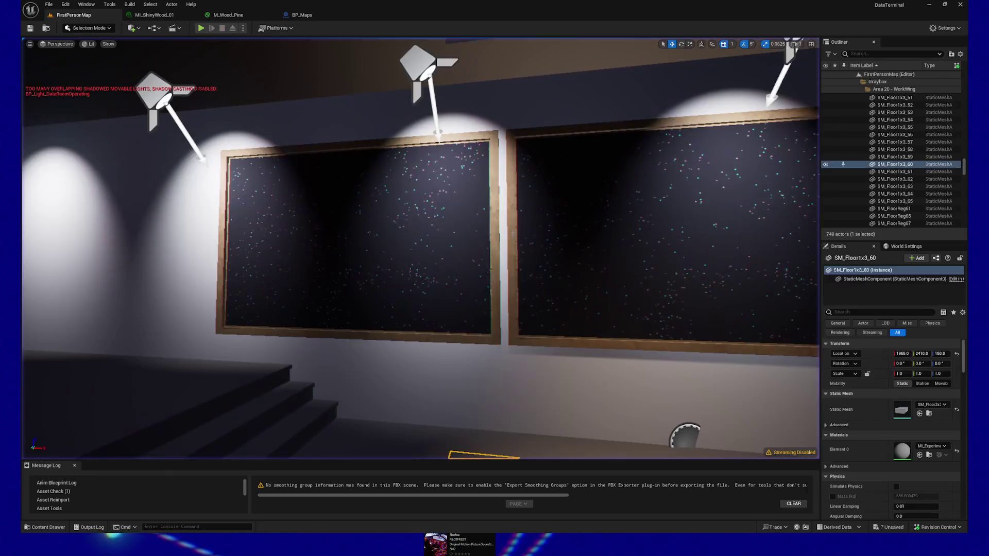
key(s)
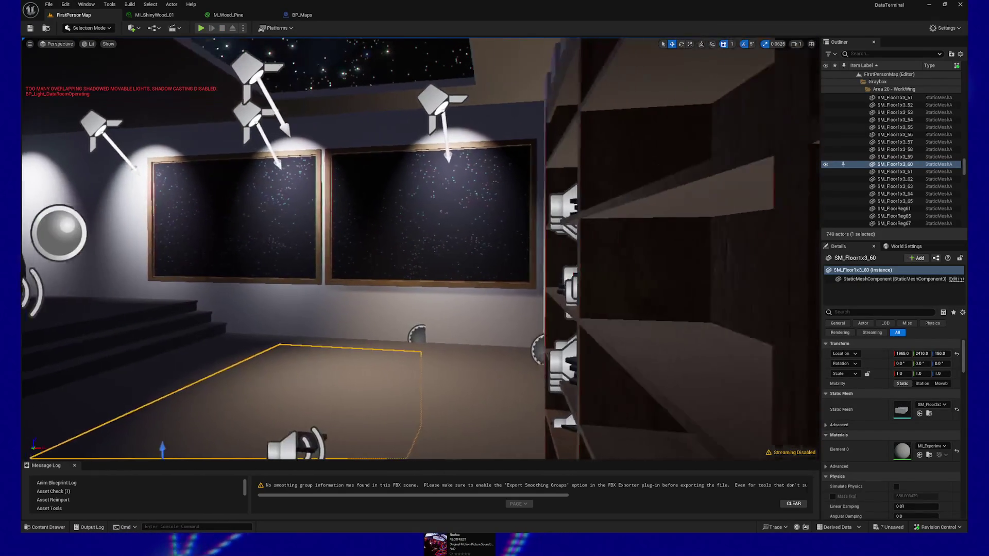
key(a)
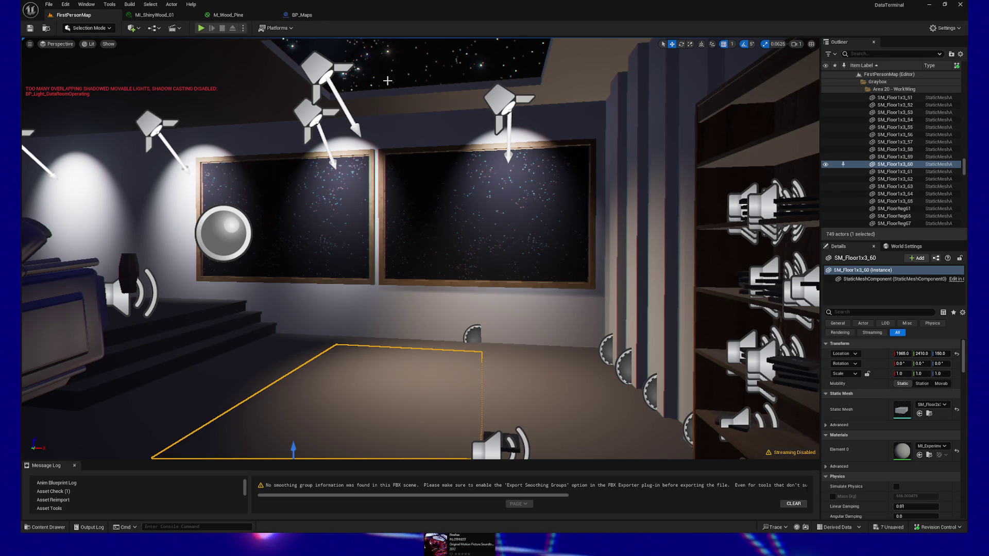
click(301, 15)
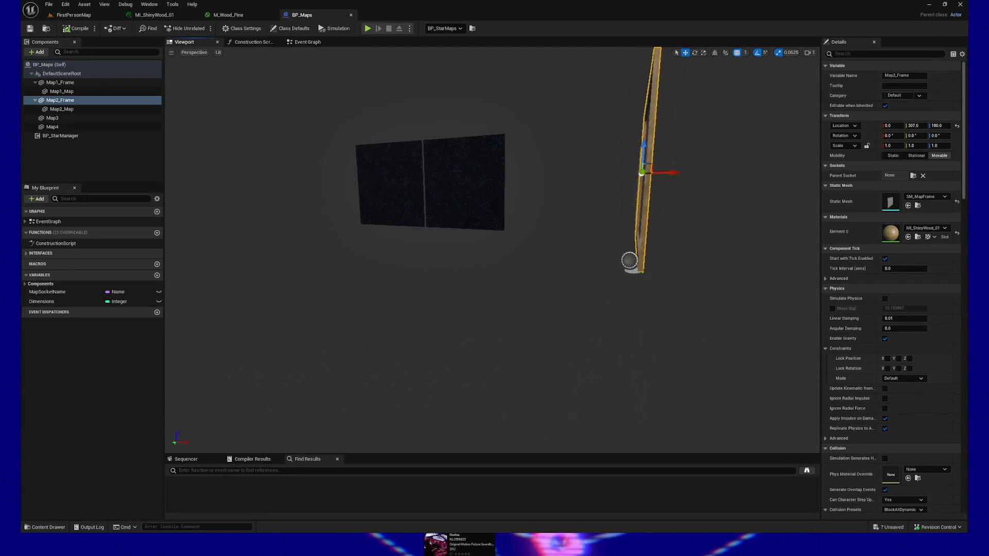
Step: Zero the Map3 component's X location and X rotation
click(489, 163)
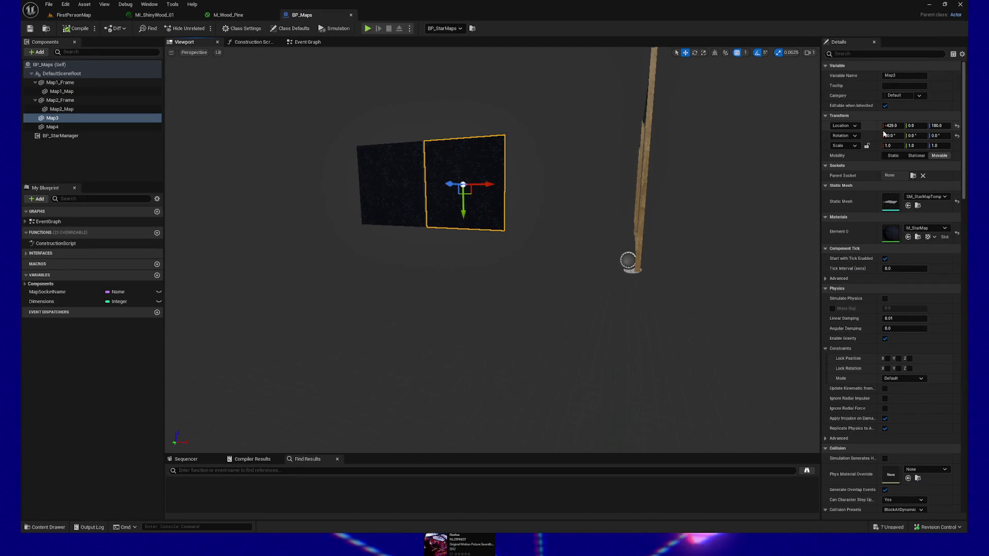
key(Tab)
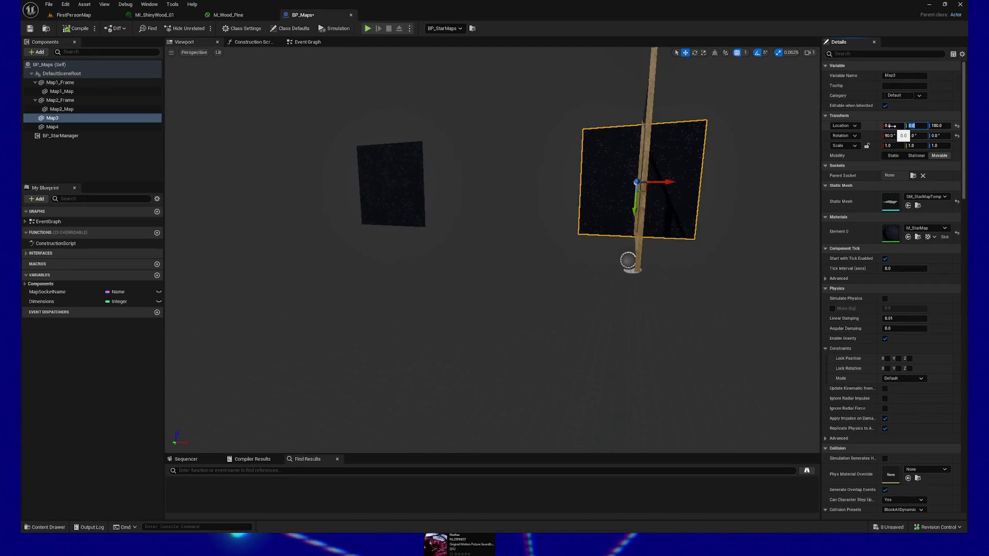
text(0)
key(Tab)
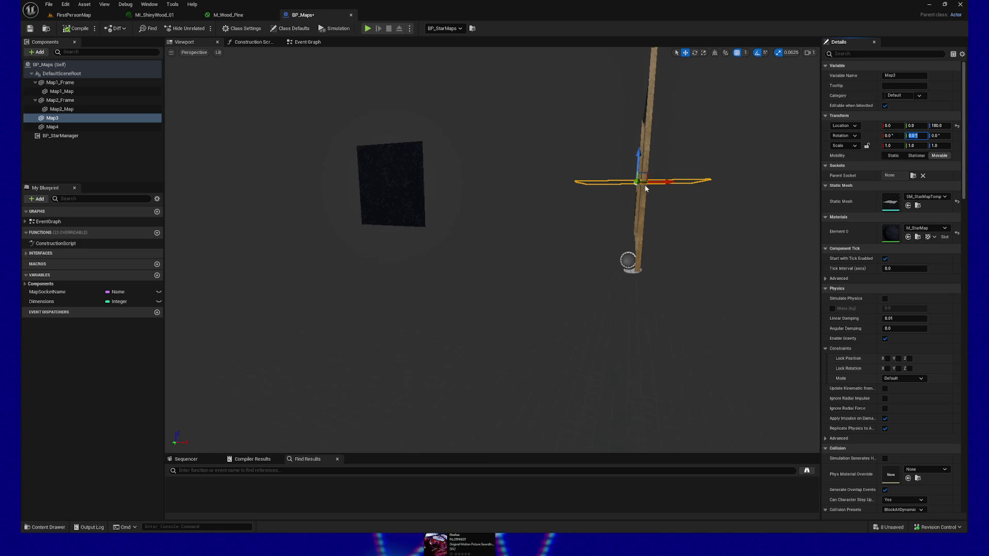
Step: Give Map3 the SM_MapFrame static mesh used by Map2_Frame
drag(647, 193, 700, 193)
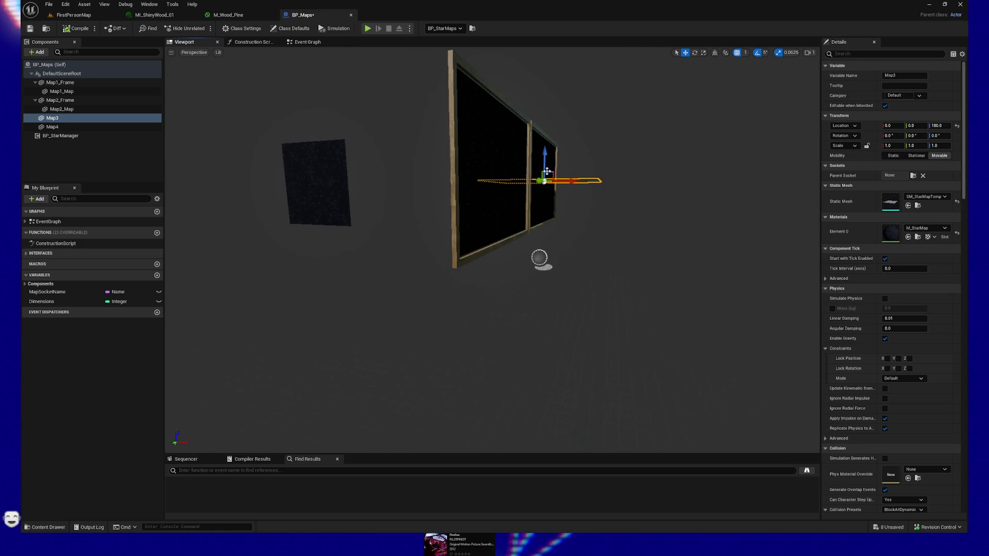
click(529, 217)
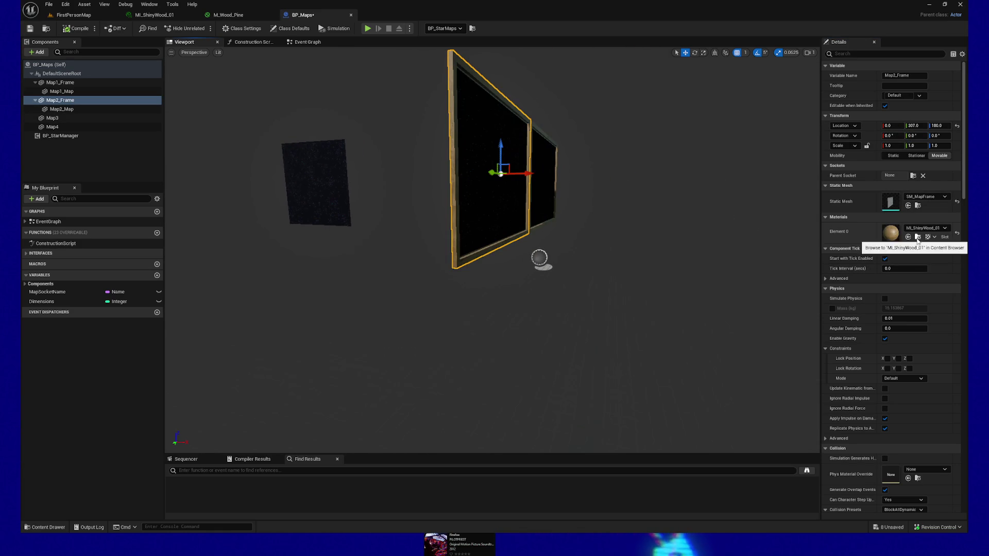
click(918, 205)
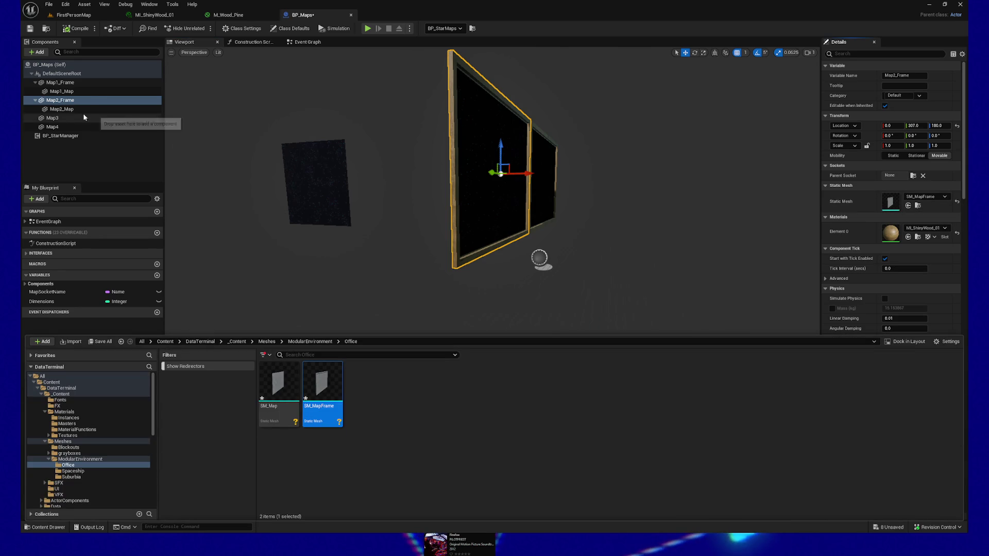
click(65, 118)
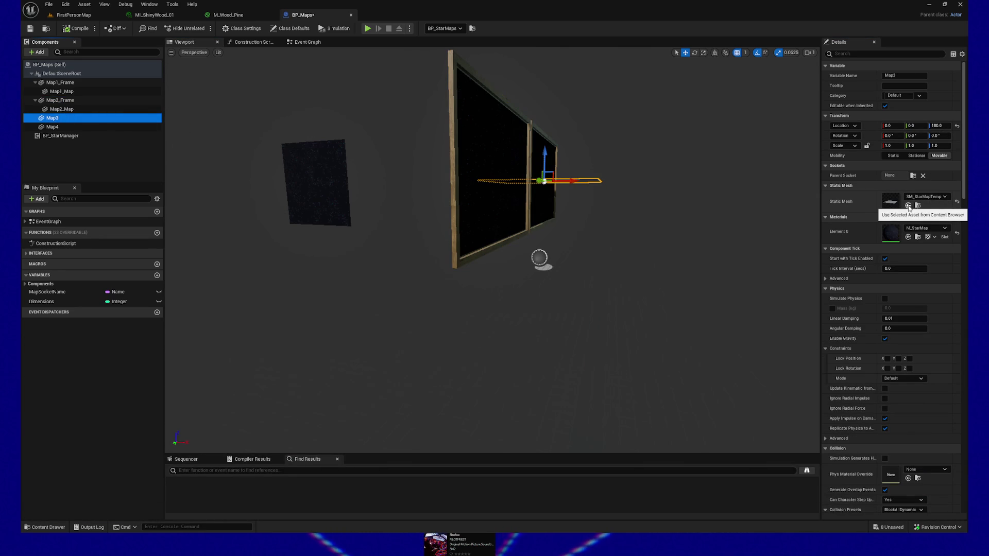
click(909, 206)
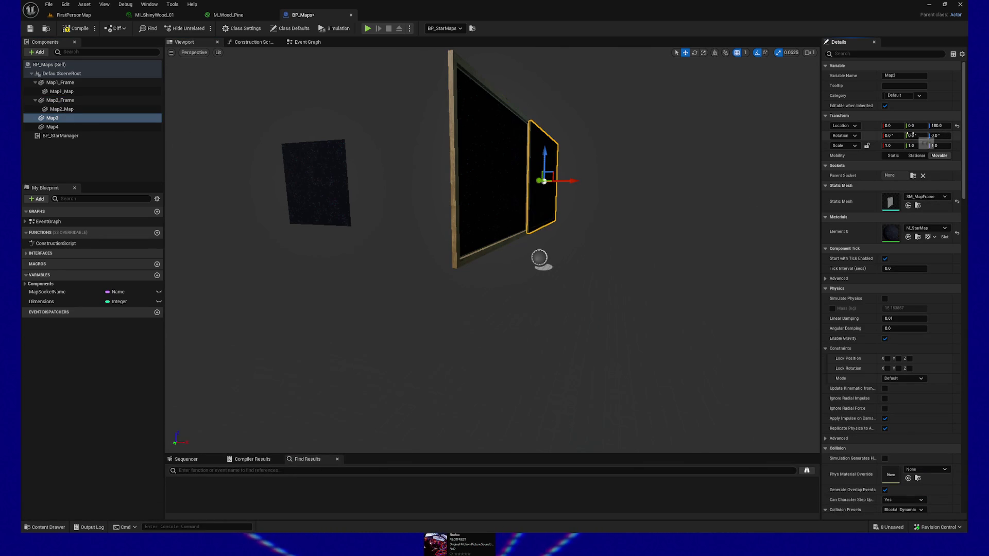
Step: Set Map3's Location Y to 307*2 (614) to sit beside the other frames
drag(651, 193, 627, 126)
scroll(493, 180, down, 3)
drag(620, 206, 201, 200)
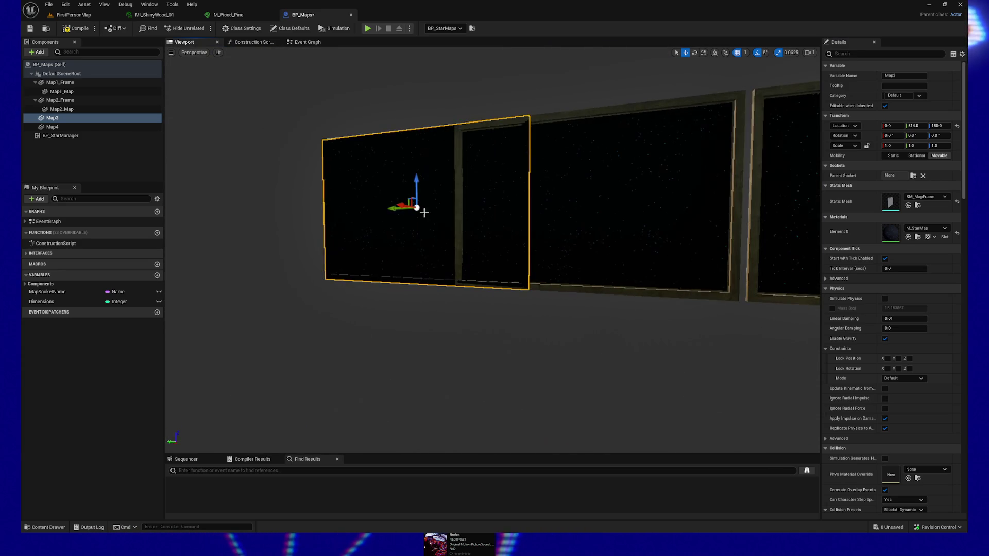
mouse_move(404, 206)
mouse_down()
mouse_move(331, 205)
mouse_move(353, 210)
mouse_up()
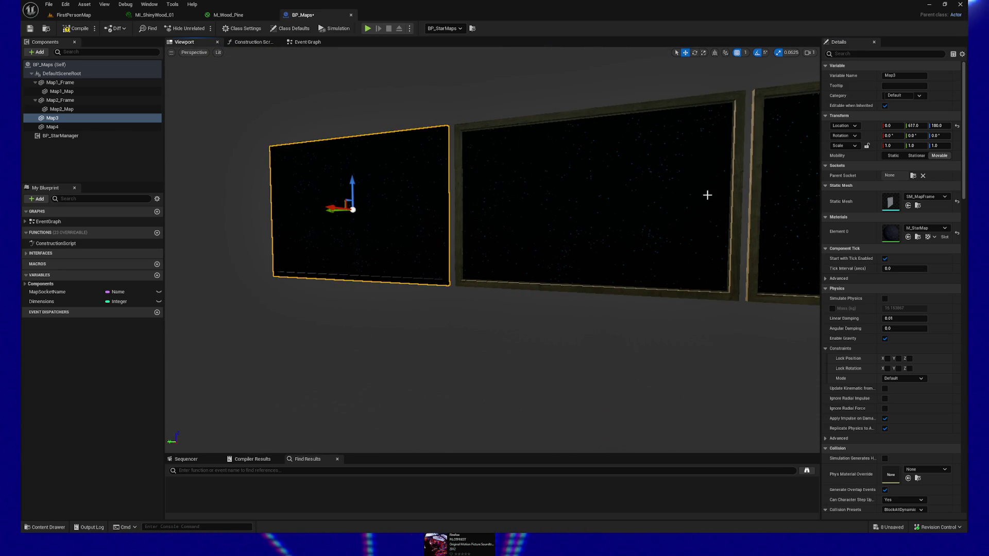
click(759, 179)
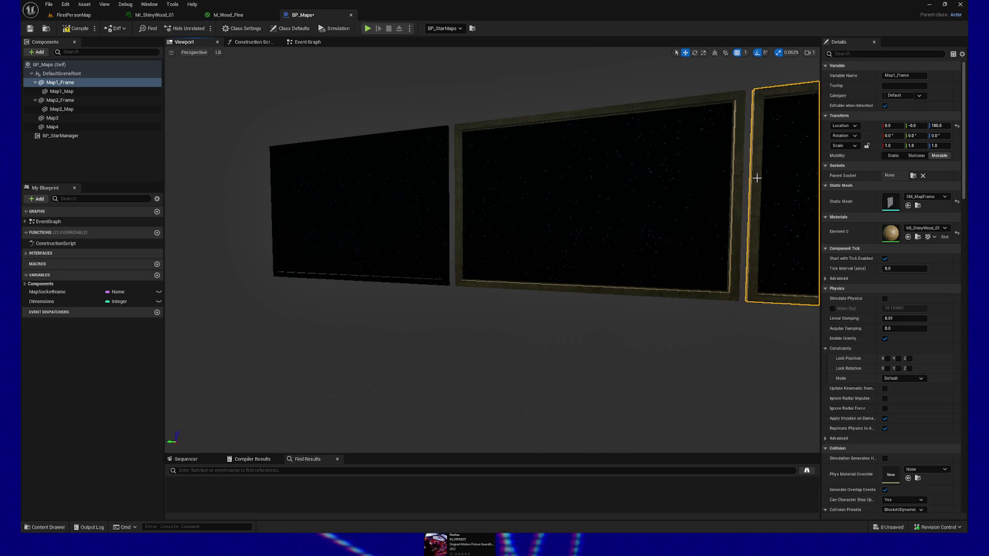
click(737, 176)
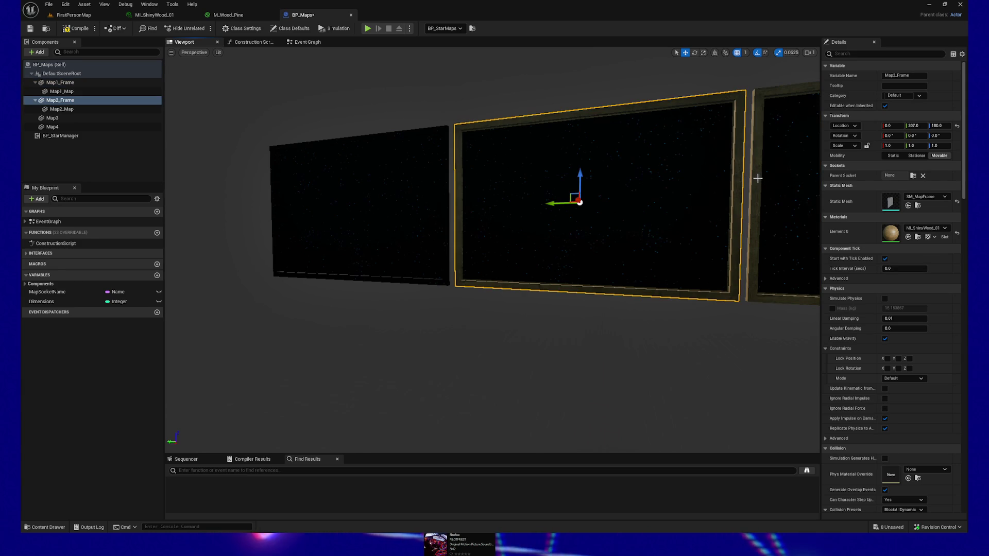
click(756, 177)
click(741, 177)
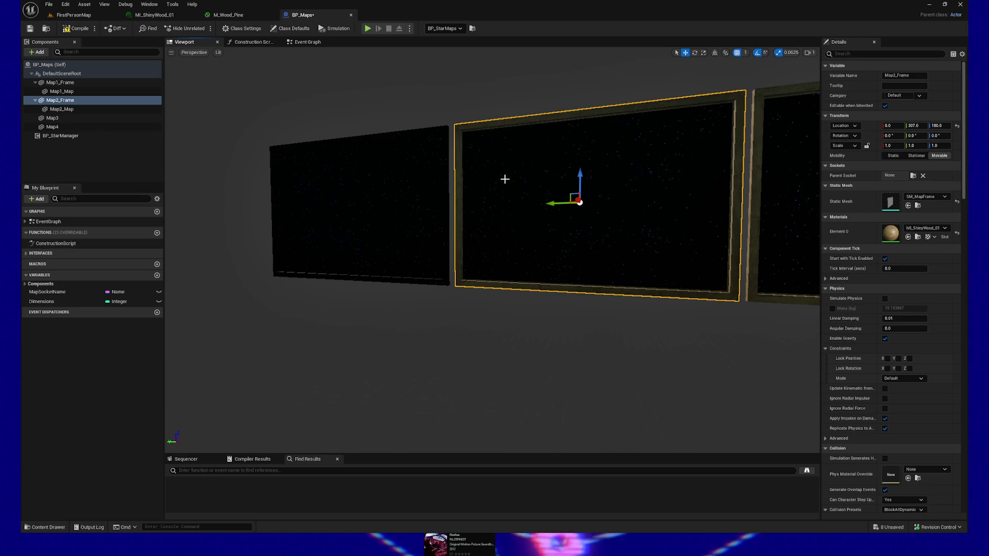
click(421, 173)
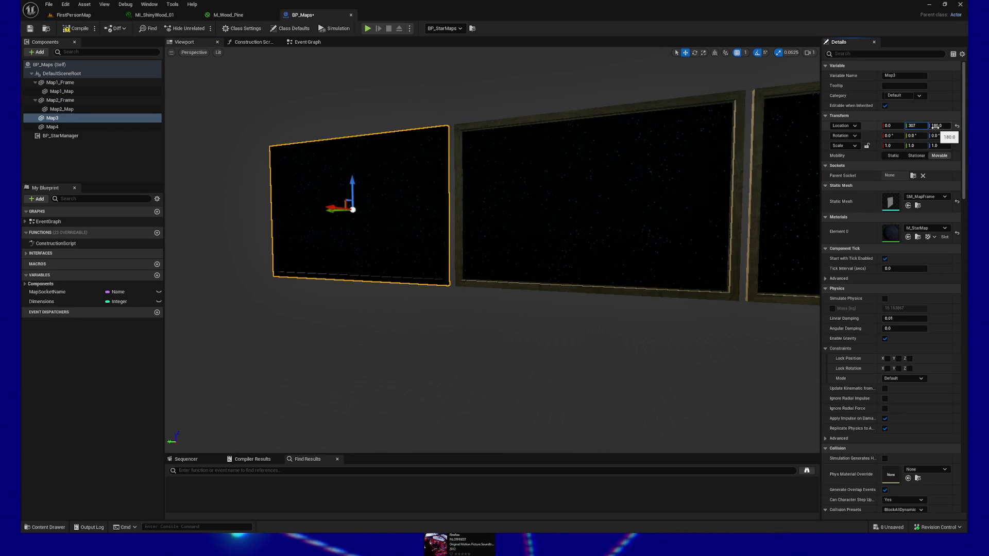
text(*2)
key(Return)
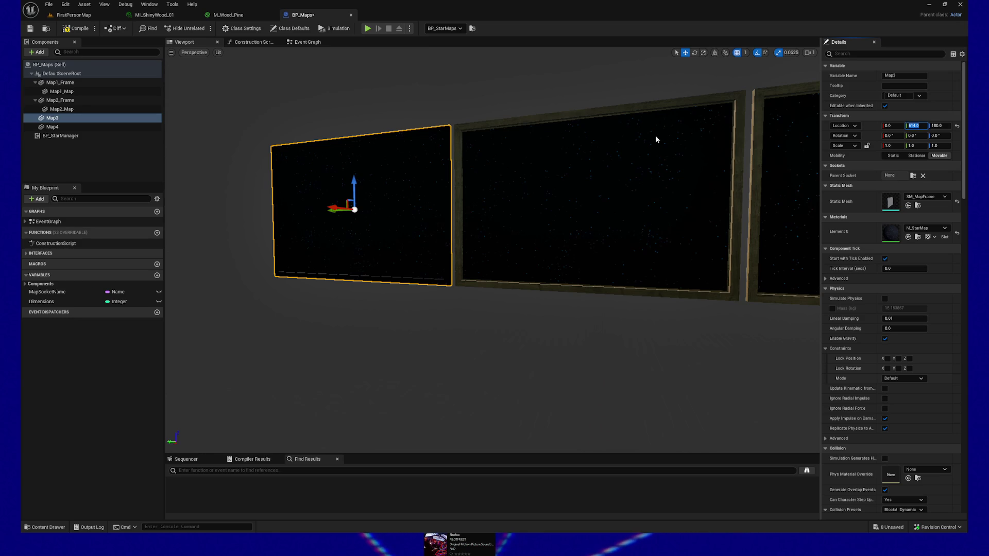
Step: Apply Map2_Frame's shiny wood material to the Map3 frame
mouse_move(489, 248)
mouse_down()
mouse_move(492, 237)
mouse_move(490, 248)
mouse_up()
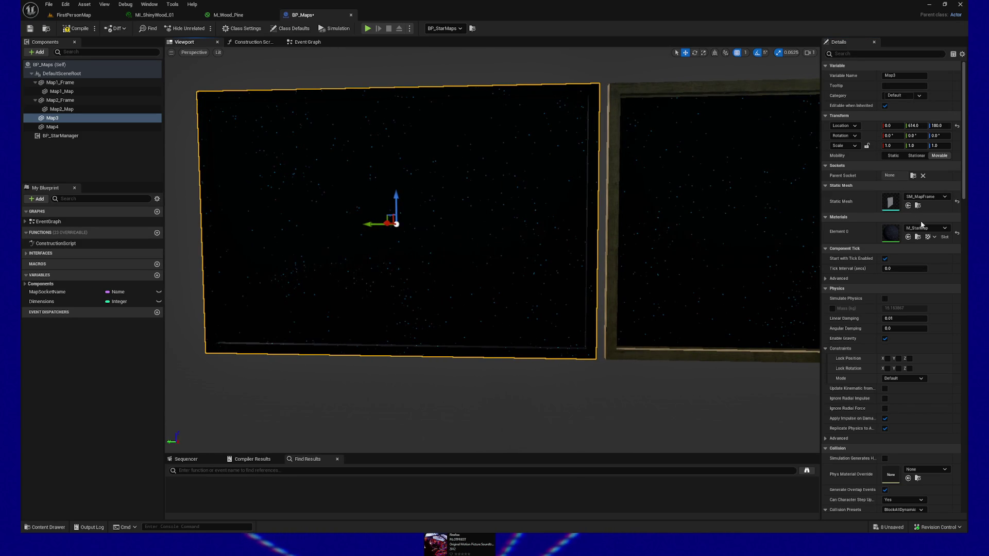
click(609, 93)
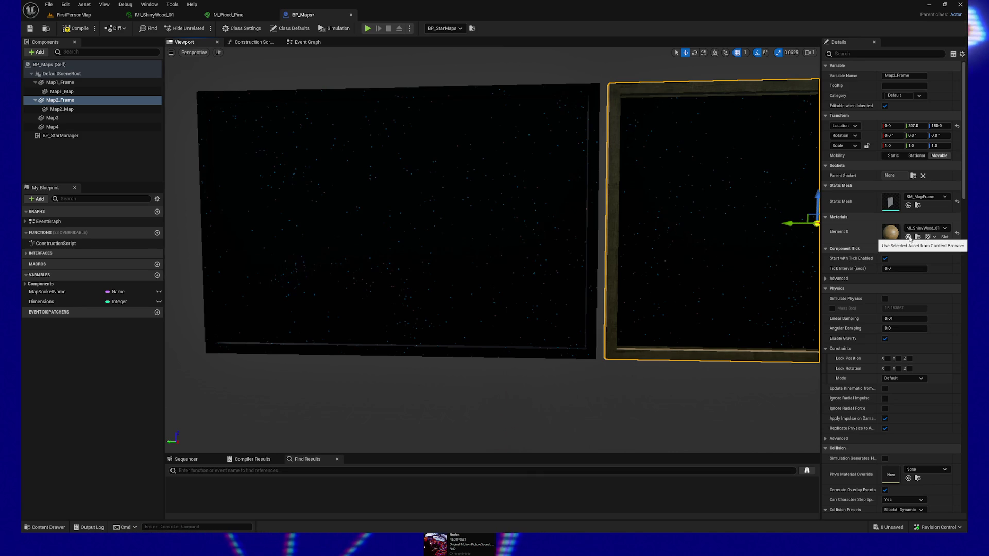
click(918, 236)
click(595, 89)
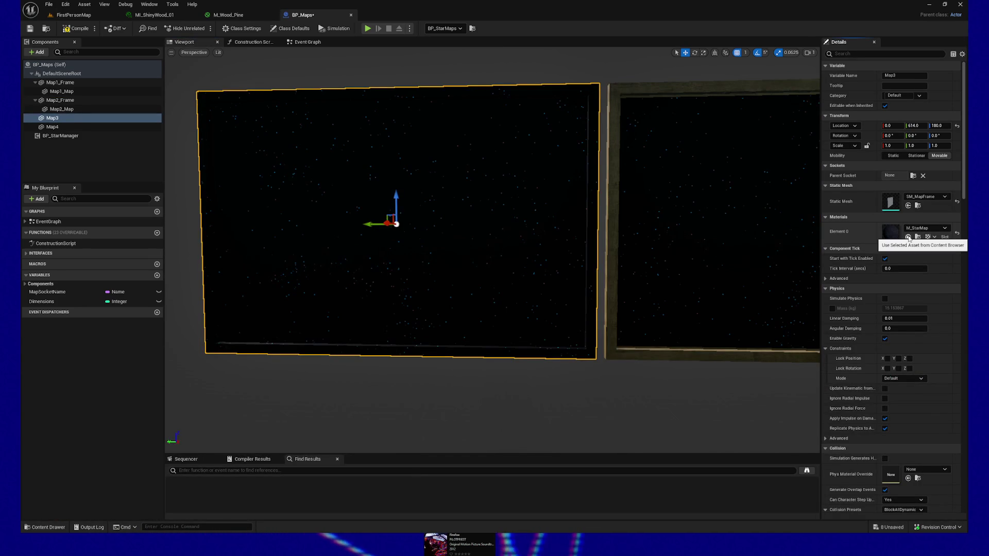
click(908, 237)
drag(608, 192, 621, 185)
Step: Duplicate Map2_Map, attach the copy under Map3, and center it in the frame
click(624, 185)
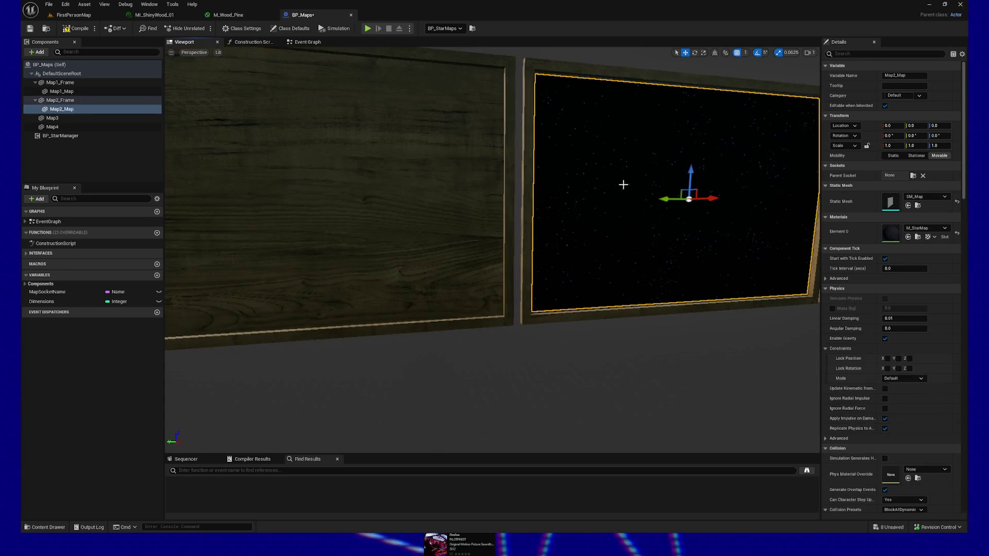
key(ctrl+d)
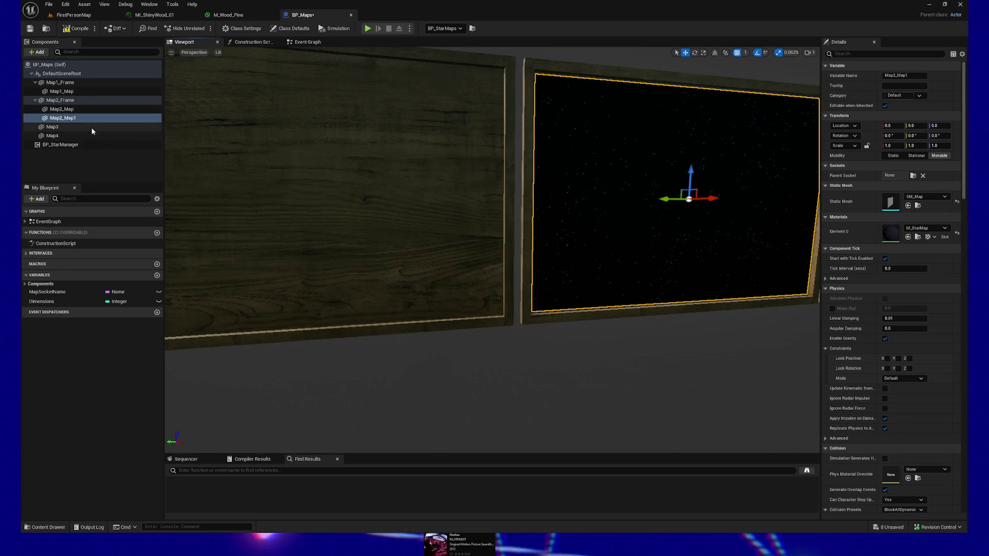
drag(63, 118, 60, 128)
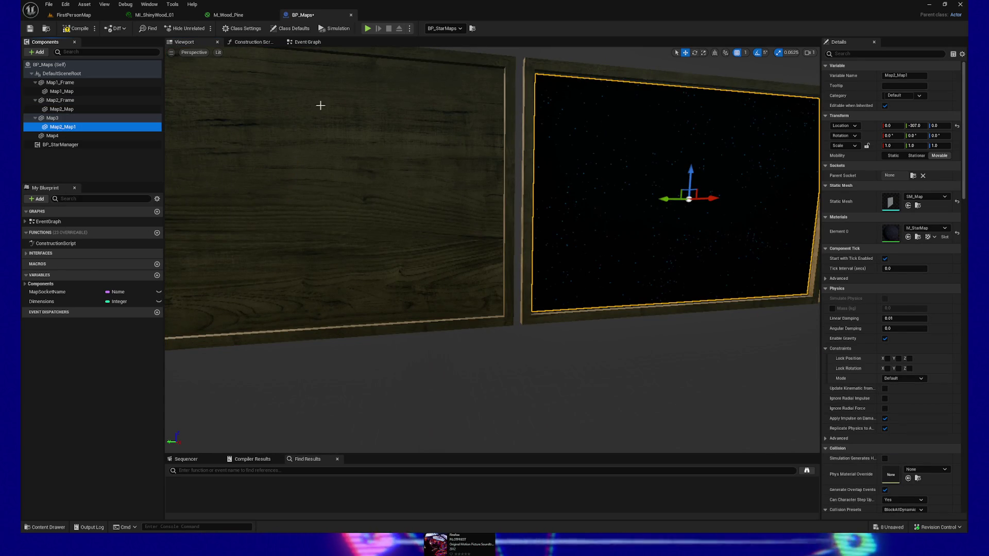
click(907, 126)
key(Return)
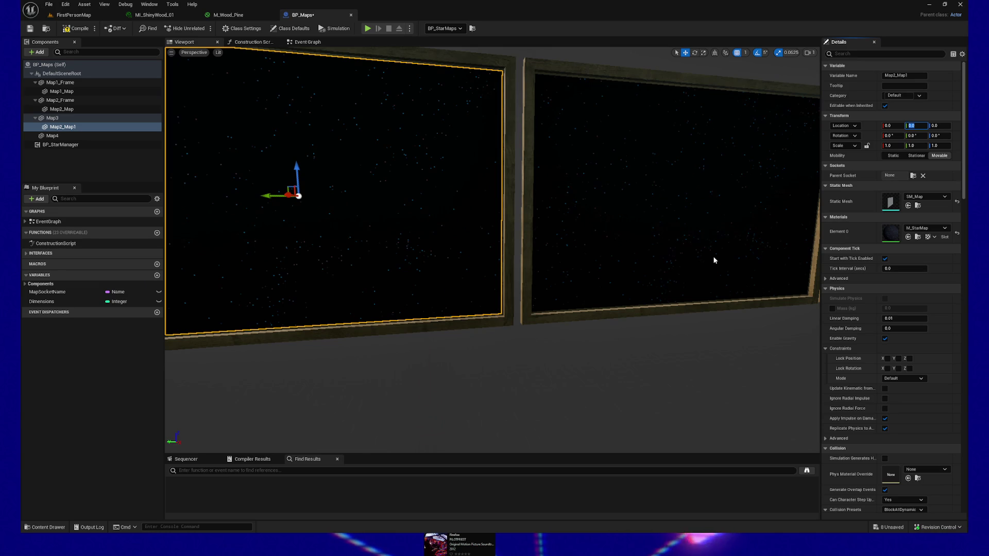
key(f)
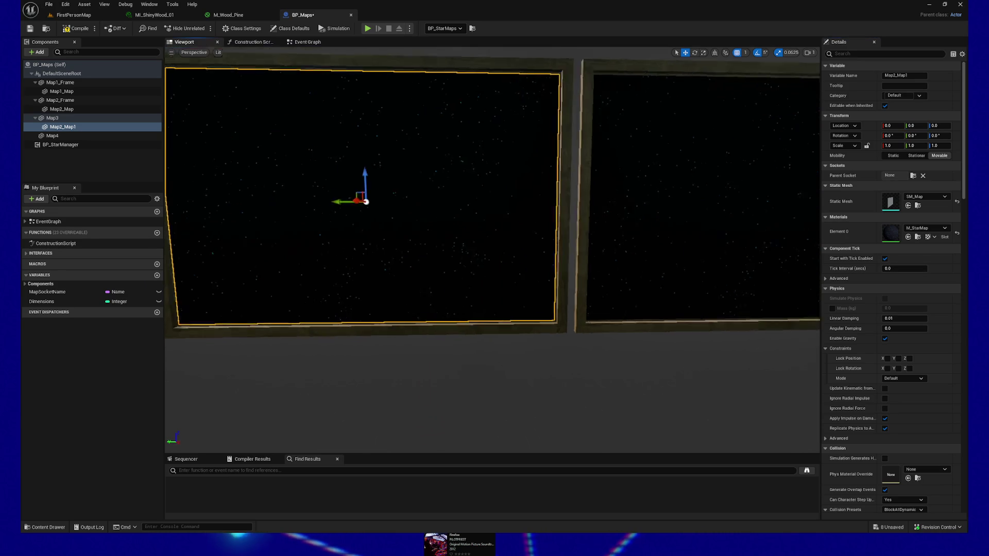
click(68, 127)
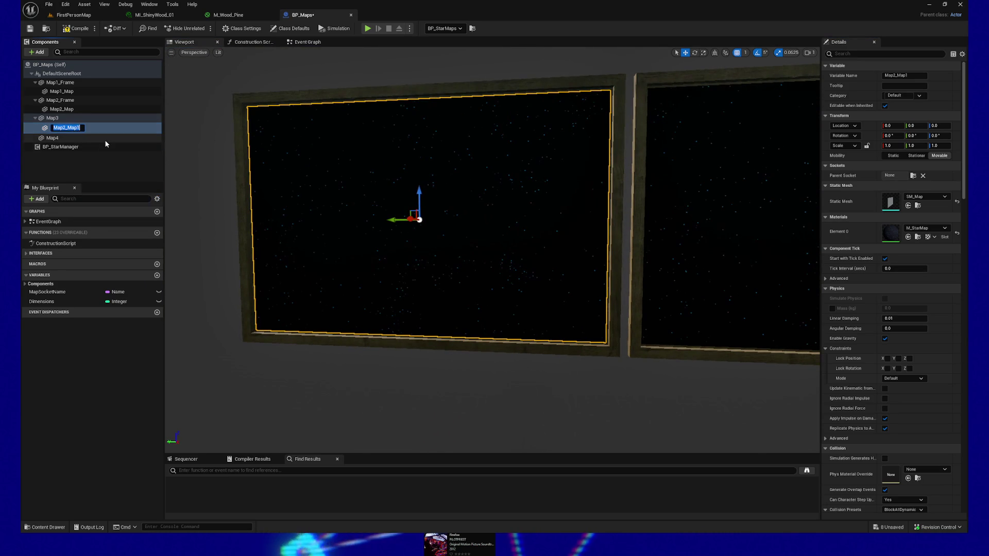
Step: Rename Map2_Map1 to Map3_Map and Map3 to Map3_Frame
key(F2)
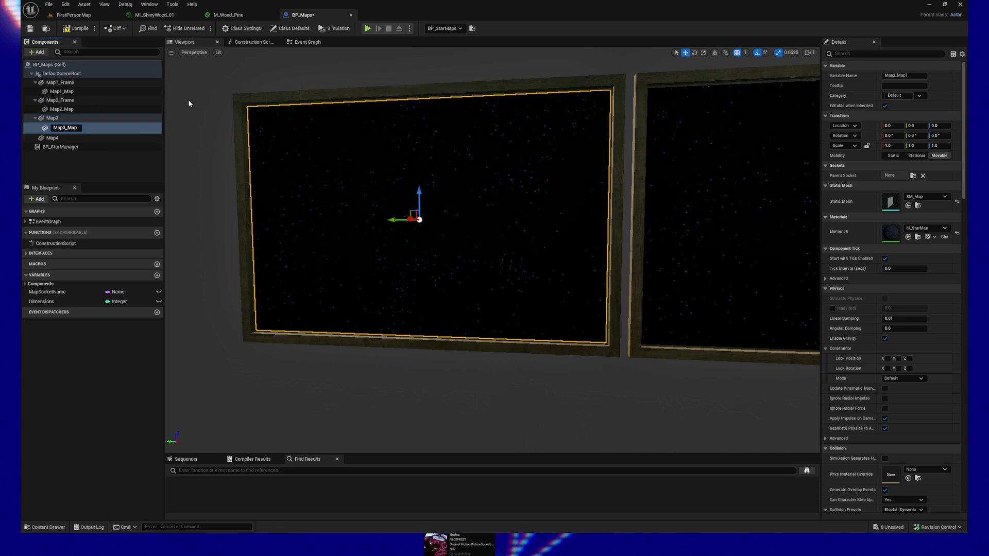
click(58, 118)
key(F2)
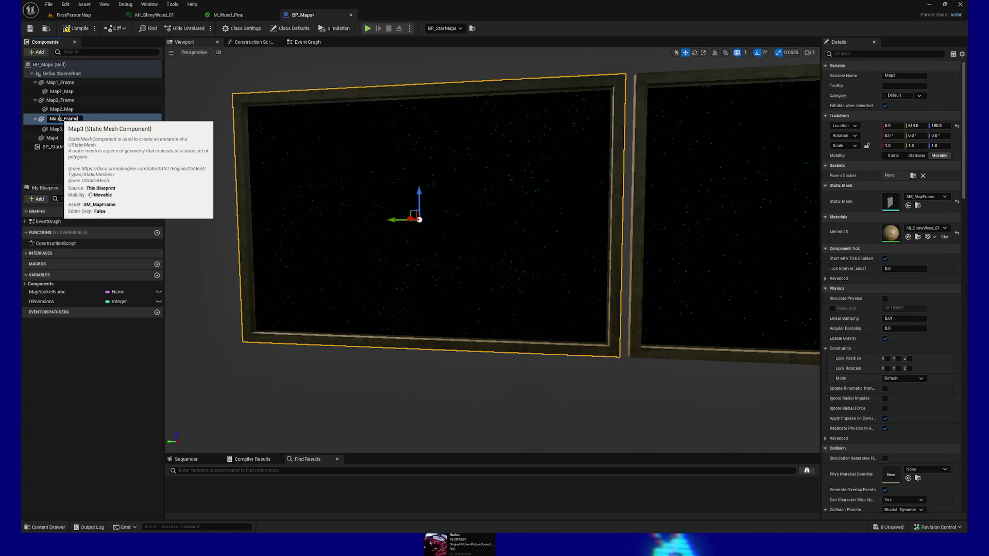
key(Return)
Step: Delete the leftover Map4 component and save BP_Maps
drag(361, 206, 299, 111)
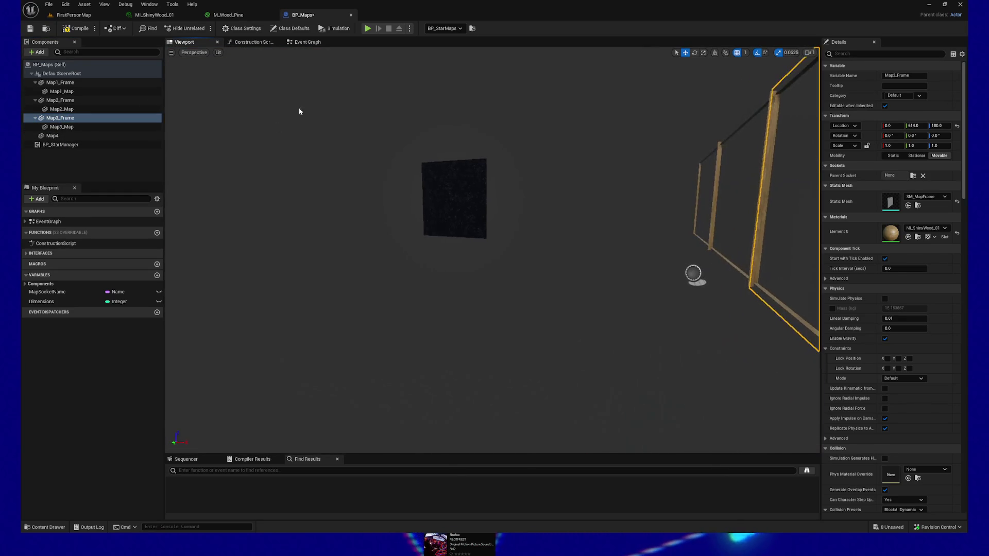
click(54, 136)
right_click(57, 138)
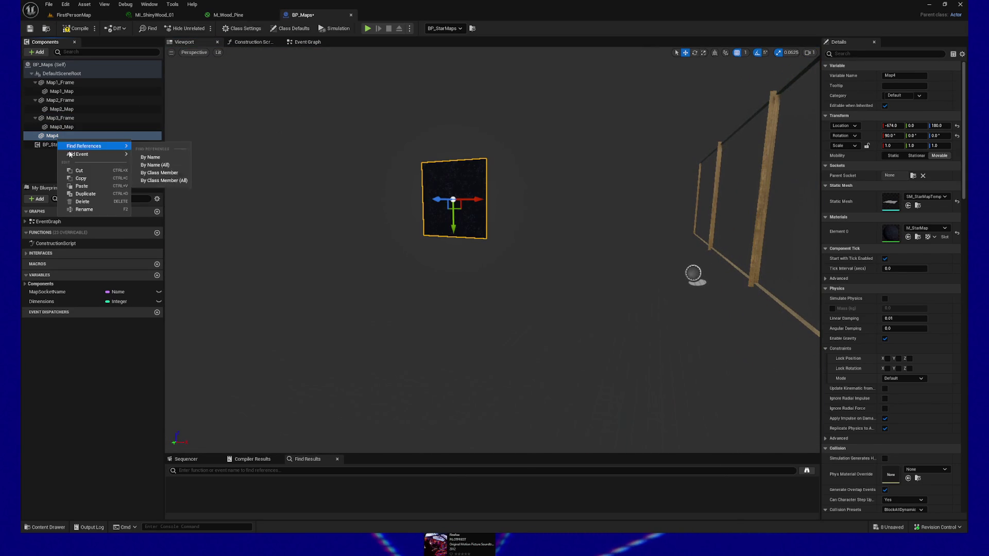
click(83, 201)
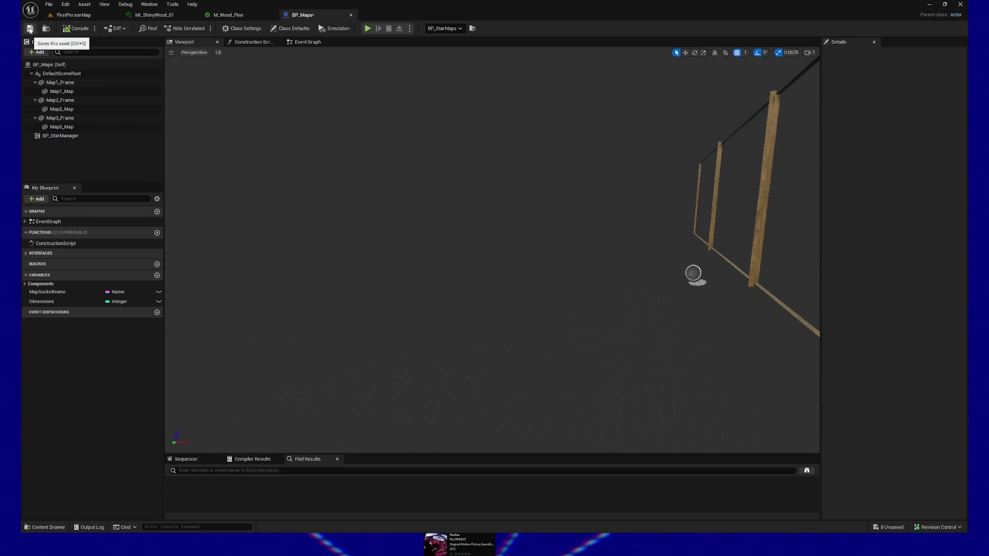
click(74, 15)
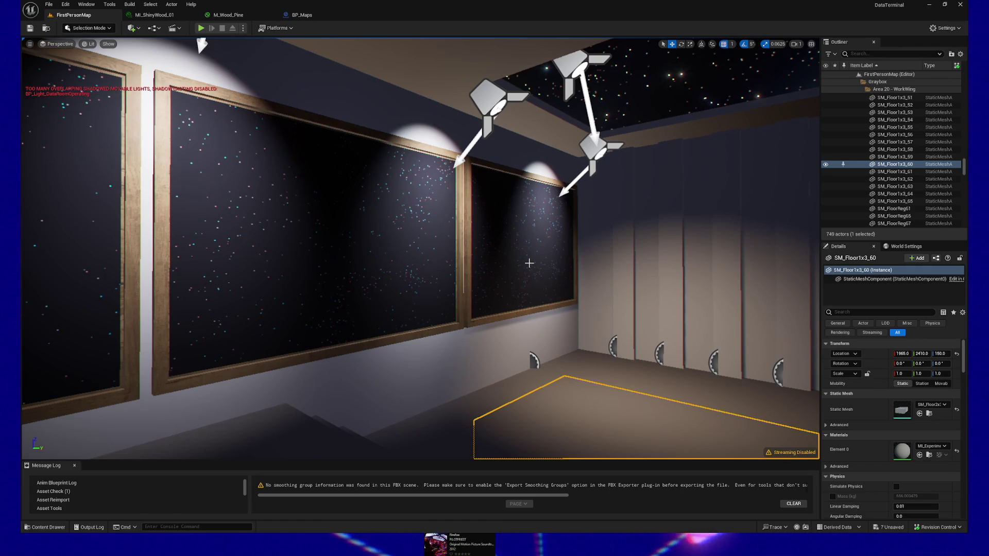
Step: Fly the level view toward the wall and along the three framed star maps
mouse_move(521, 270)
mouse_down()
mouse_move(340, 237)
mouse_move(574, 213)
mouse_up()
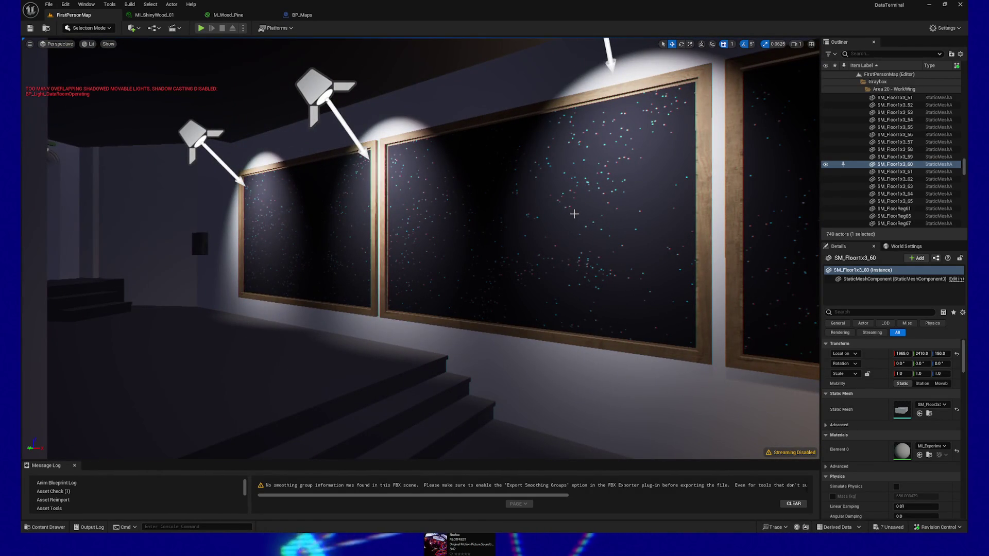
mouse_move(505, 201)
mouse_down()
mouse_move(484, 206)
mouse_move(510, 193)
mouse_up()
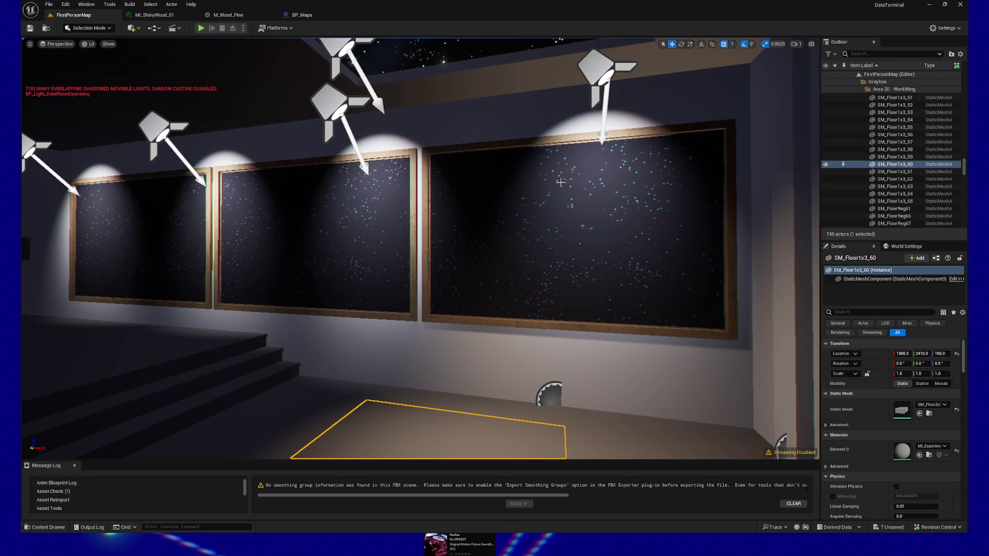
Step: Move SpotLight32, SpotLight30 and SpotLight29 left along X, one over each panel
click(600, 83)
scroll(635, 145, up, 2)
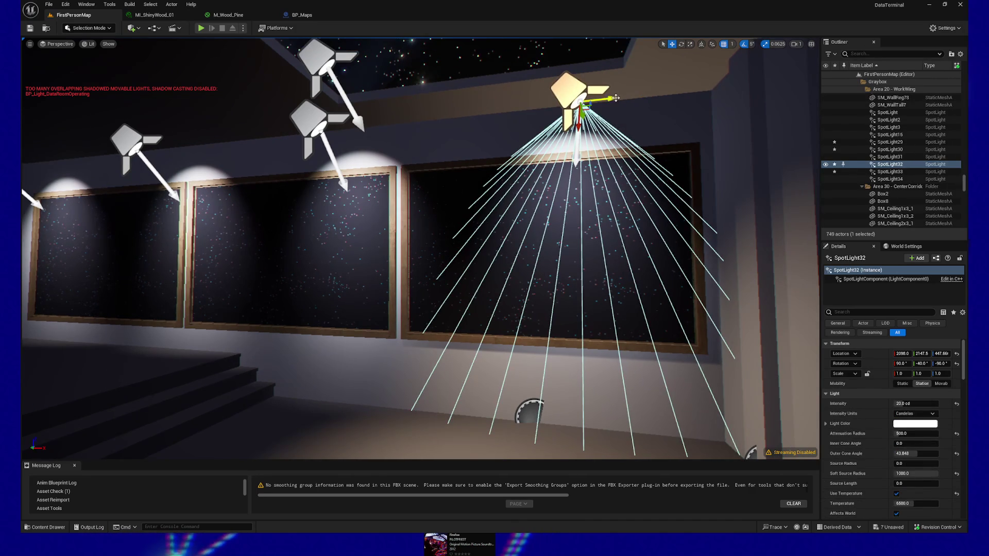
drag(616, 98, 571, 105)
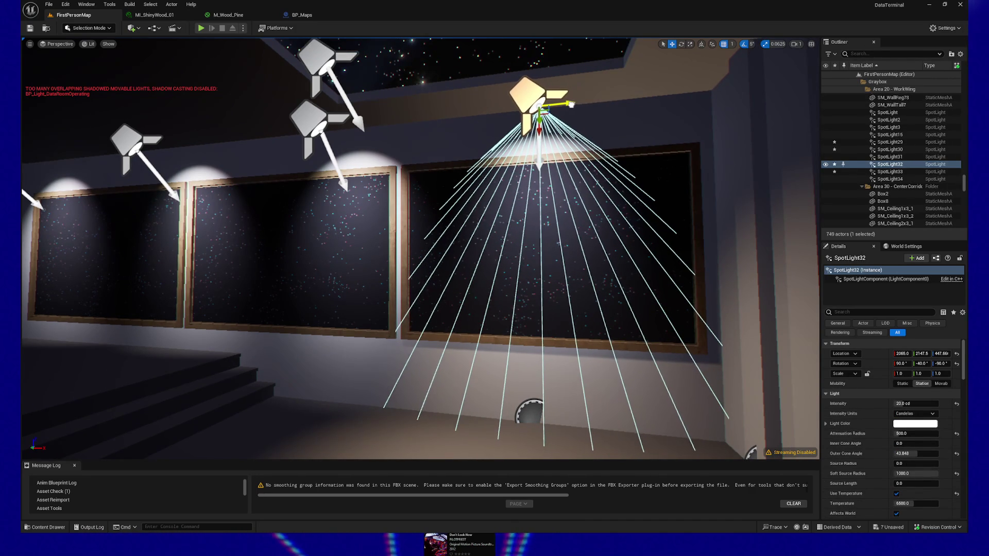
click(319, 122)
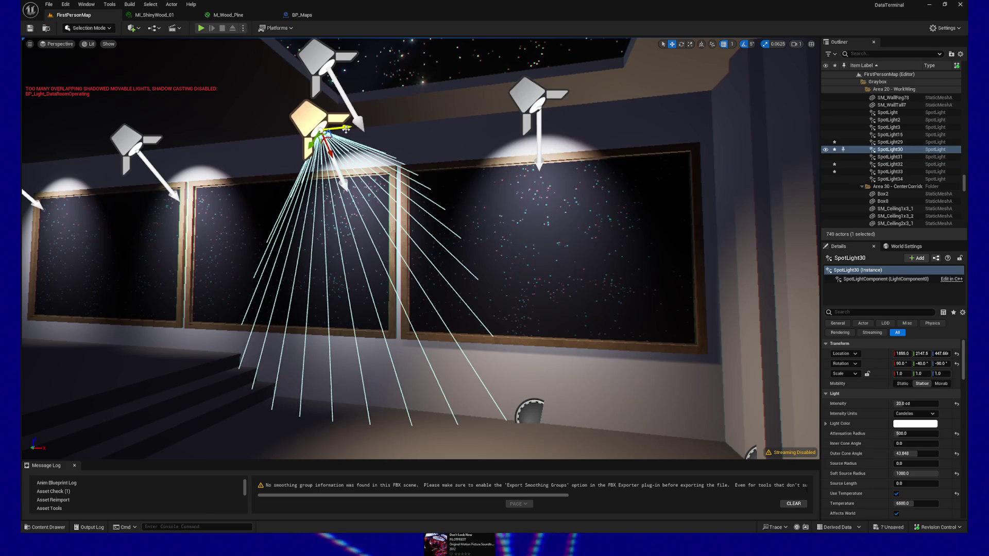
drag(346, 130, 260, 135)
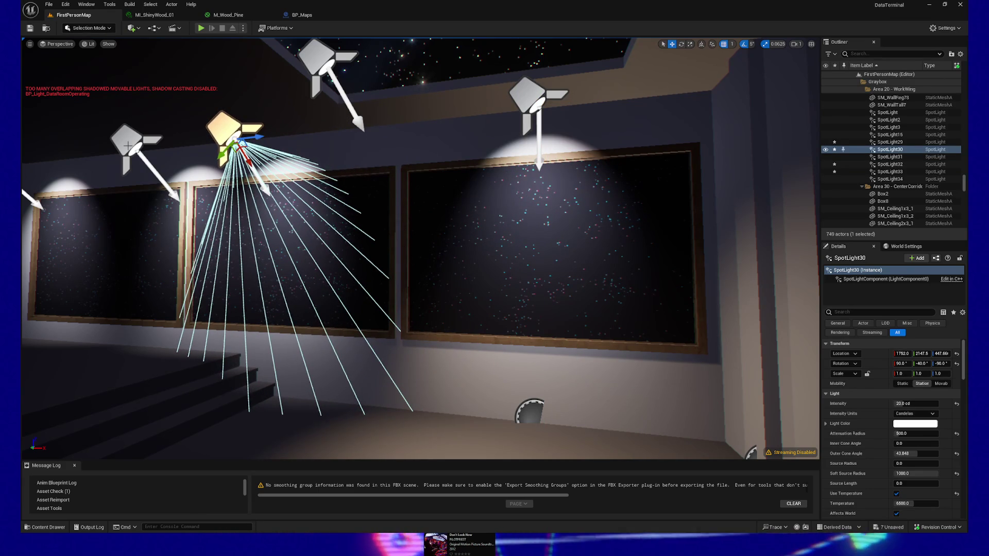
click(135, 145)
drag(157, 146, 69, 150)
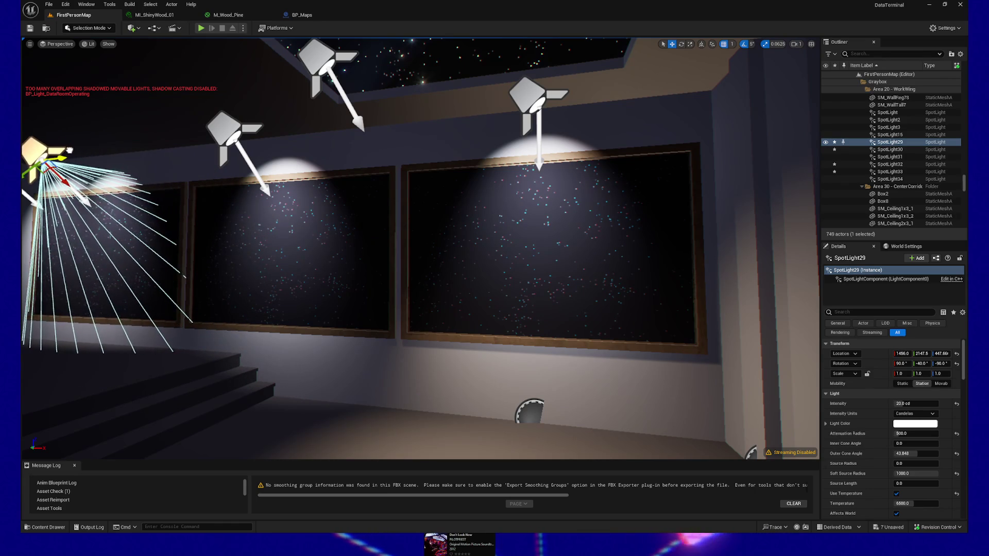
key(f)
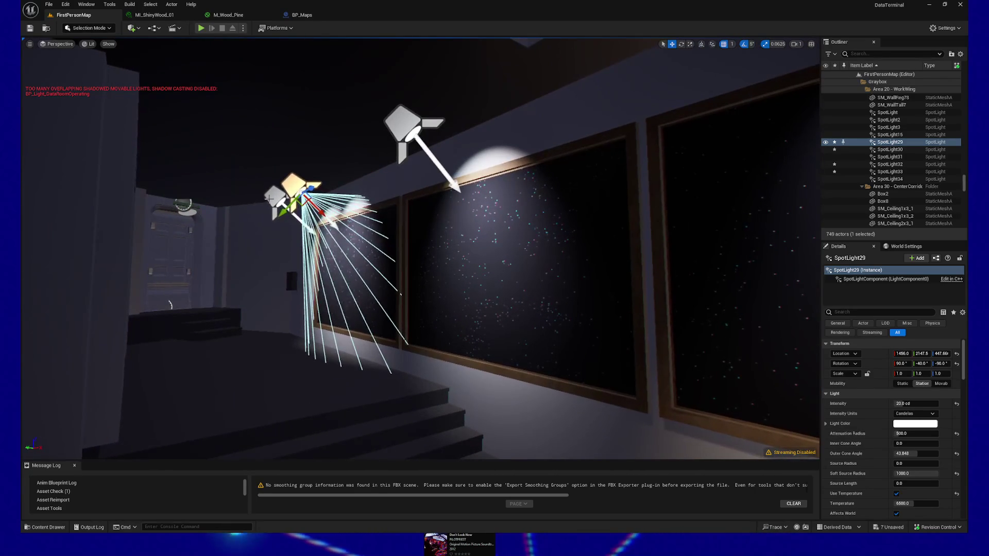
Step: Delete the extra SpotLight33 and select the three remaining spotlights
click(273, 201)
key(Delete)
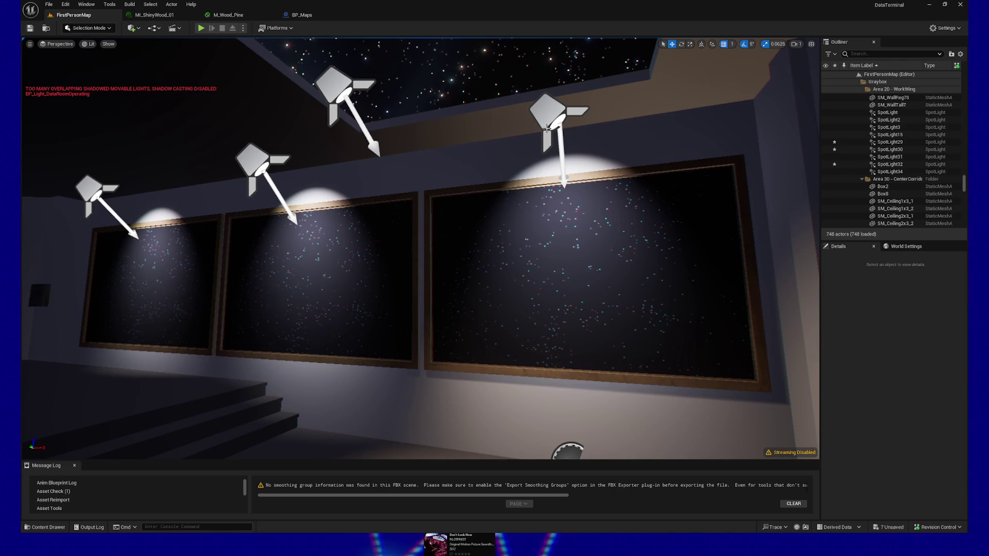
click(547, 128)
ctrl+click(252, 165)
ctrl+click(90, 192)
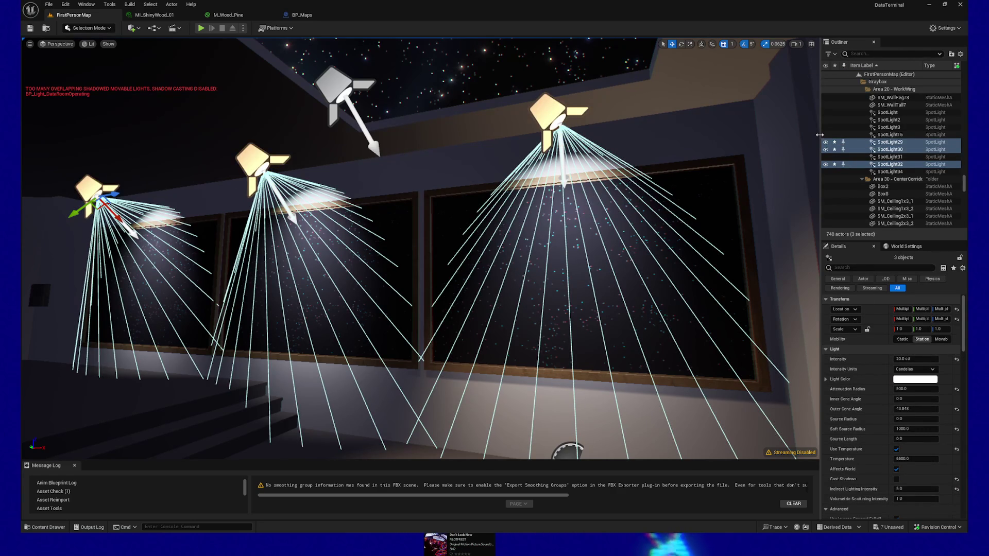
Step: Switch the gizmo to world space and adjust the three spotlights' height along Z
click(701, 44)
drag(98, 172, 104, 192)
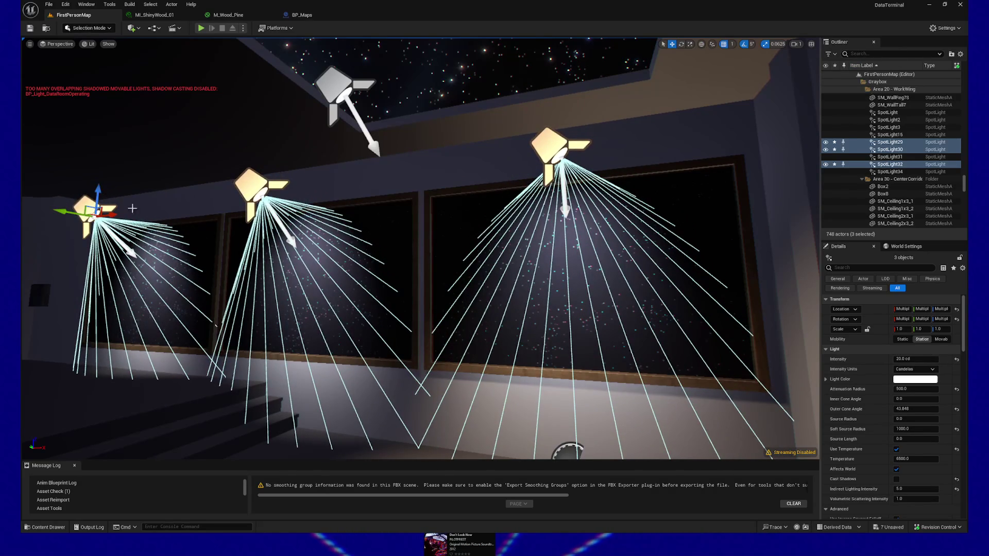
drag(453, 327, 407, 323)
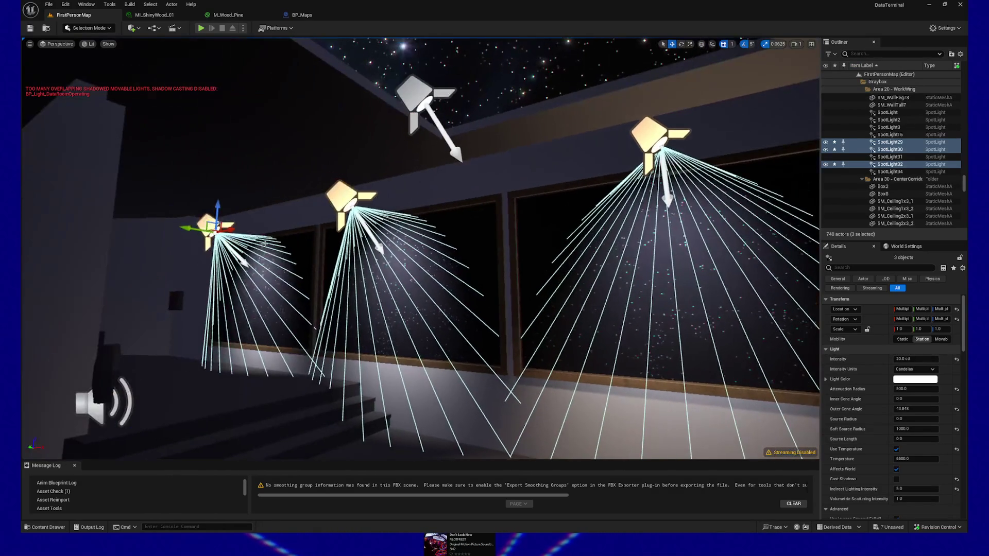
drag(217, 206, 211, 183)
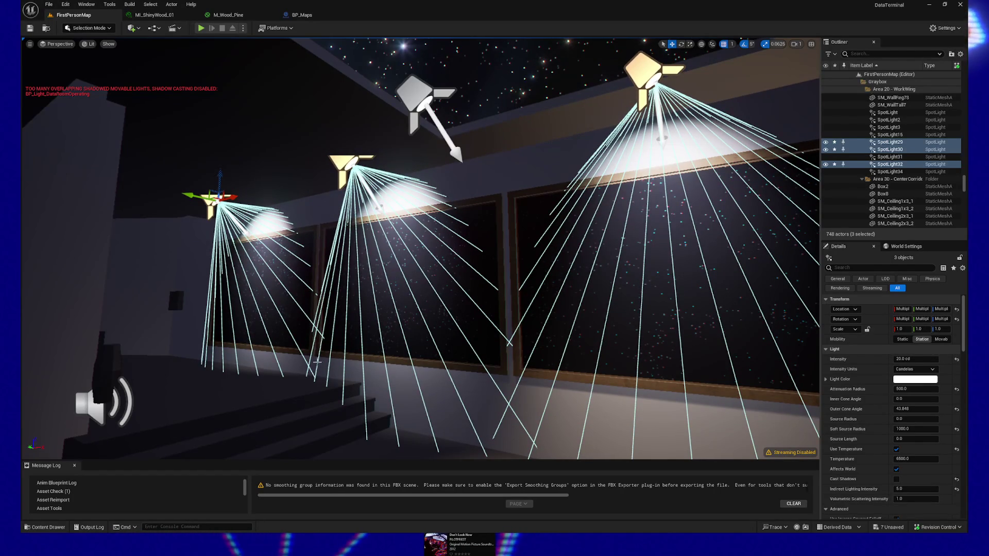
Step: Deselect the lights, move the view closer to the panels, and select the BP_StarMaps actor
click(289, 415)
mouse_move(289, 415)
mouse_down()
mouse_move(361, 397)
mouse_move(384, 446)
mouse_up()
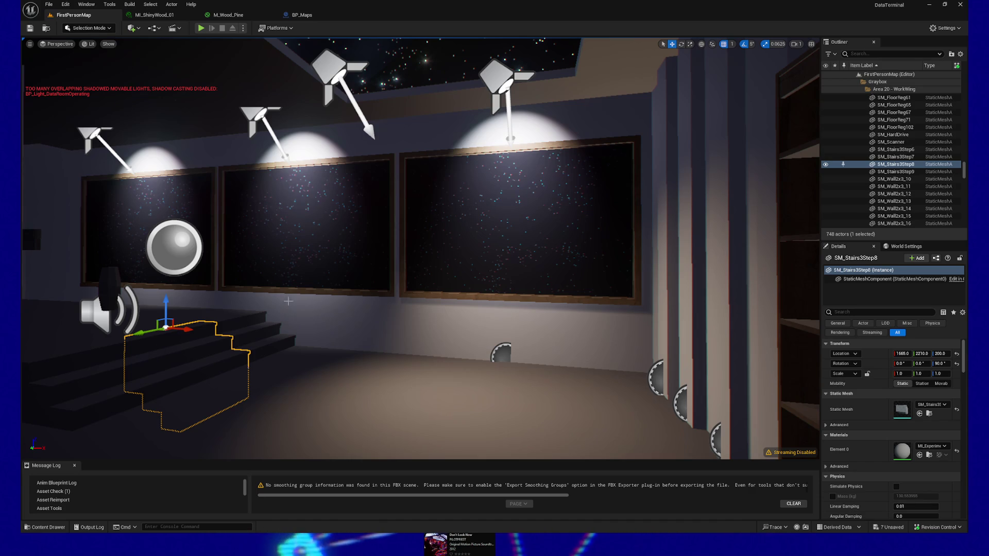
mouse_move(394, 315)
mouse_down()
mouse_move(370, 288)
mouse_move(392, 283)
mouse_up()
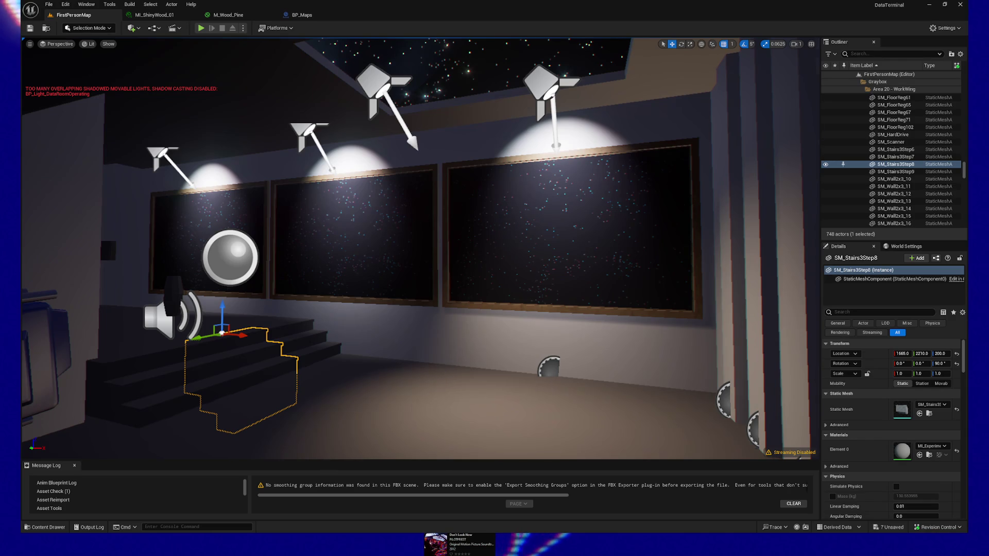
mouse_move(391, 283)
mouse_down()
mouse_move(412, 177)
mouse_move(412, 185)
mouse_move(378, 97)
mouse_up()
click(412, 185)
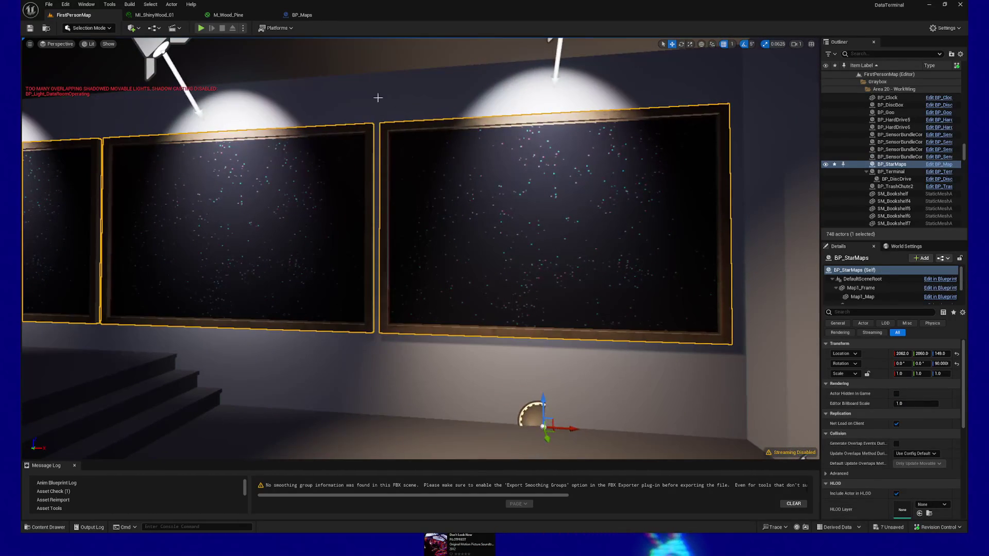
Step: Open BP_StarManager from the BP_Maps components in its own tab, then return to BP_Maps' three framed panels
click(304, 17)
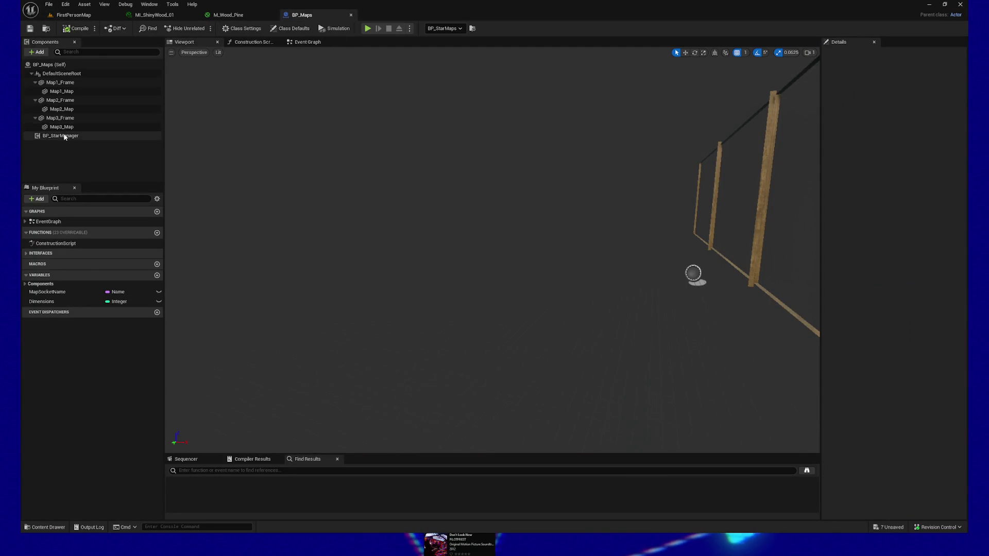
click(77, 135)
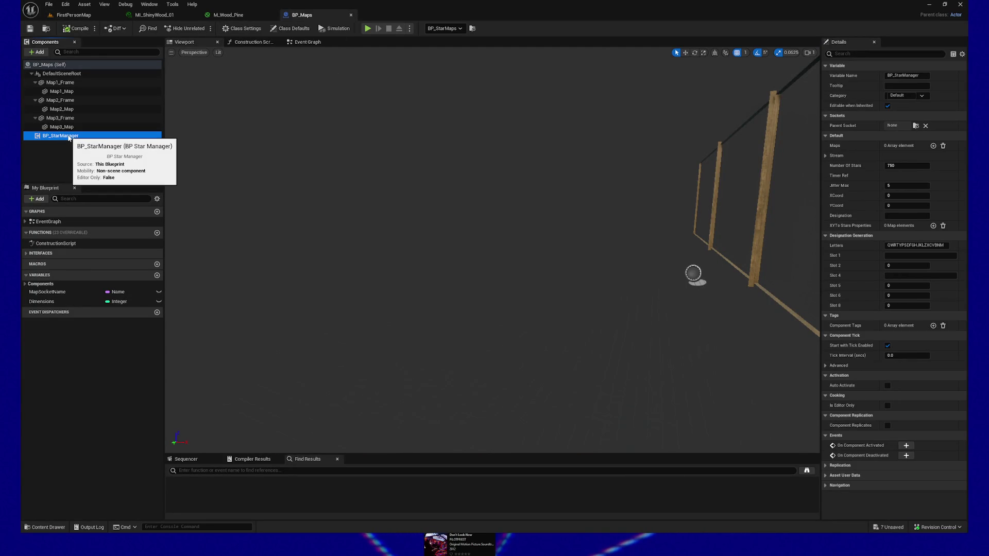
right_click(69, 138)
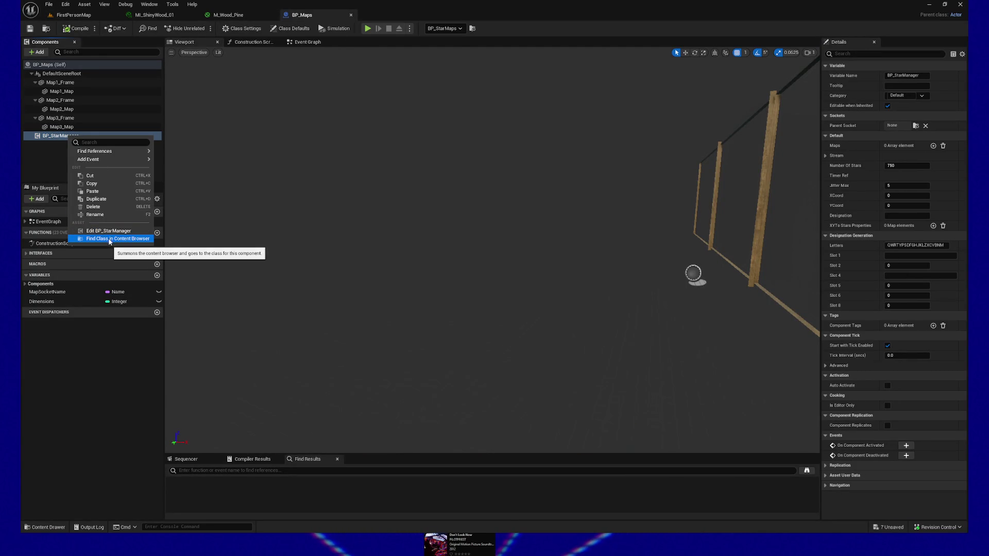
click(109, 231)
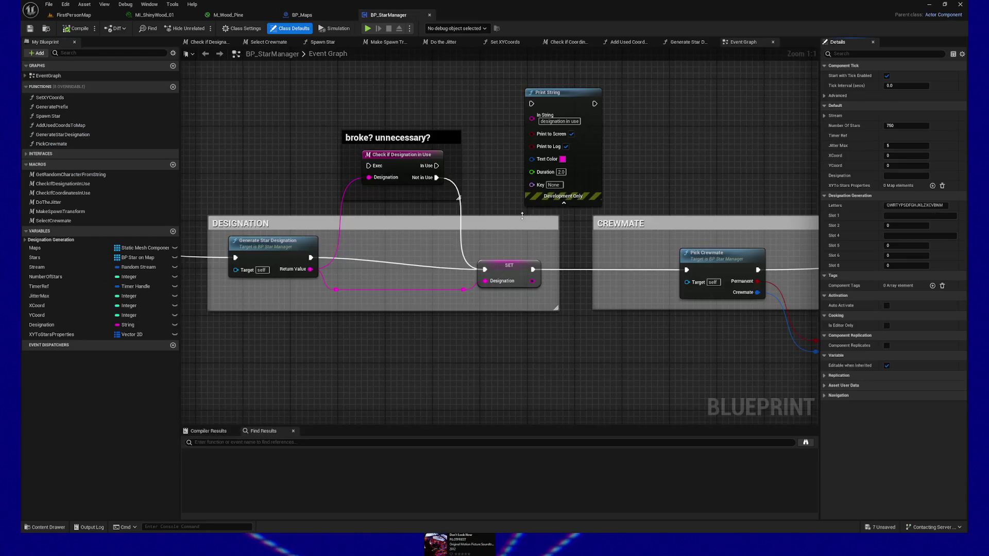
click(327, 17)
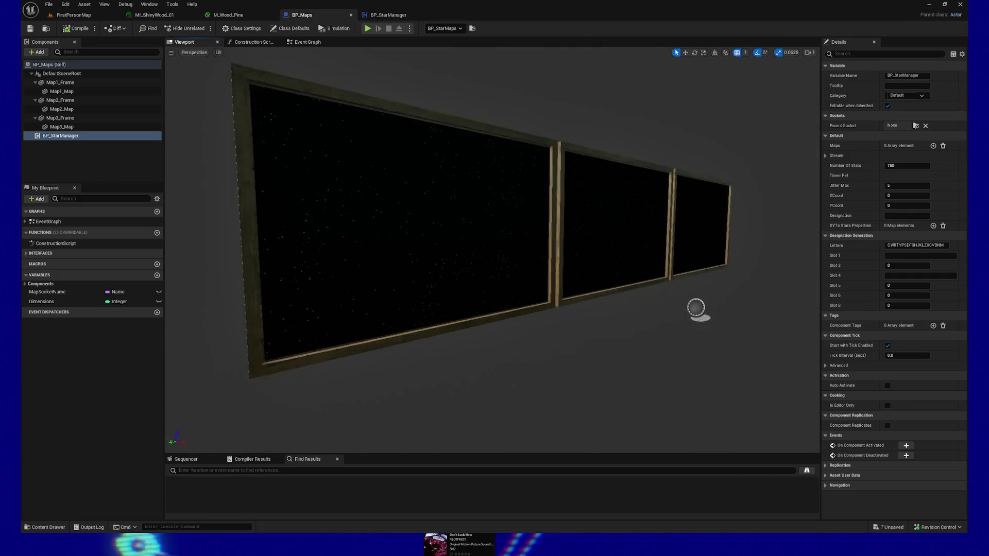
drag(485, 153, 464, 154)
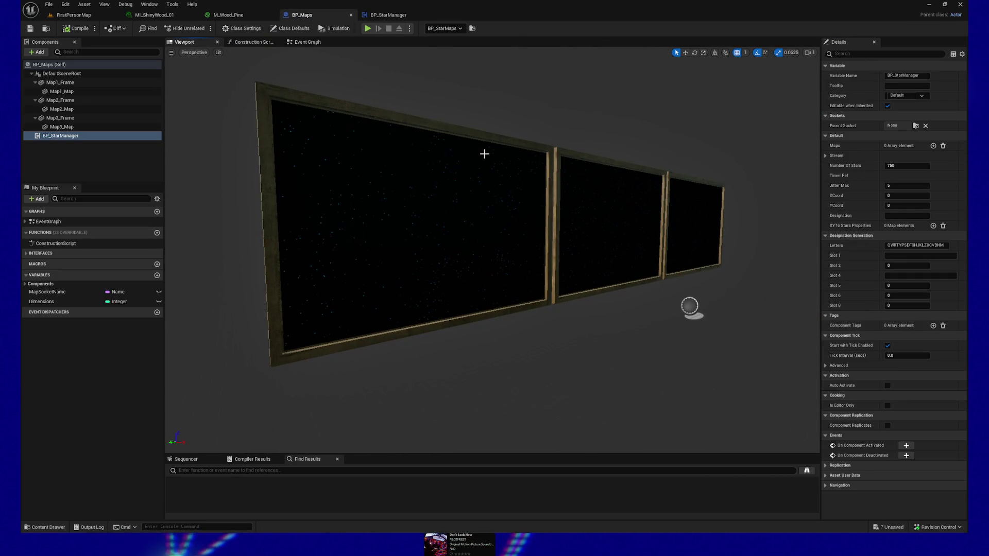
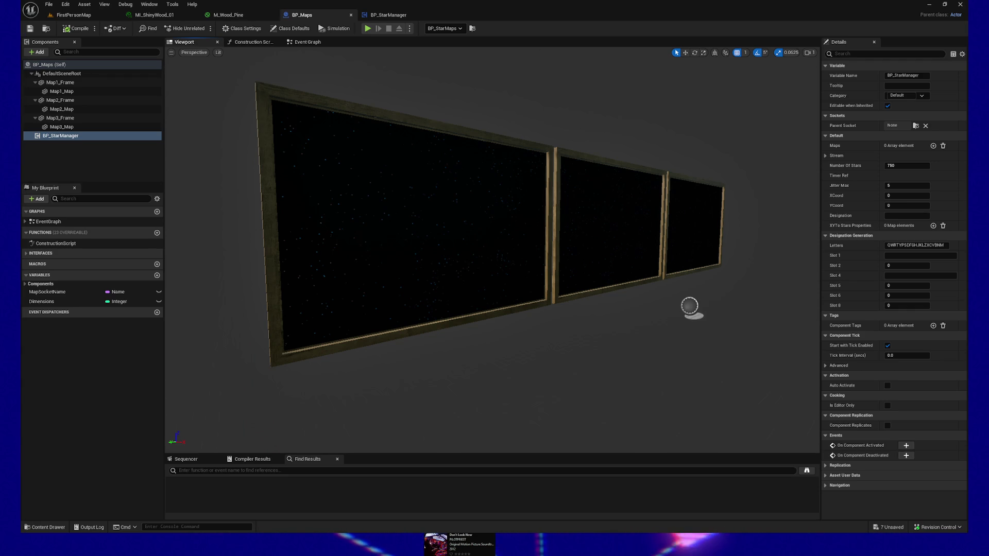
Step: Leave the BP_Maps star-map frames and survey the BP_StarManager Event Graph's node chains
mouse_move(358, 366)
mouse_down()
mouse_move(330, 366)
mouse_move(559, 345)
mouse_up()
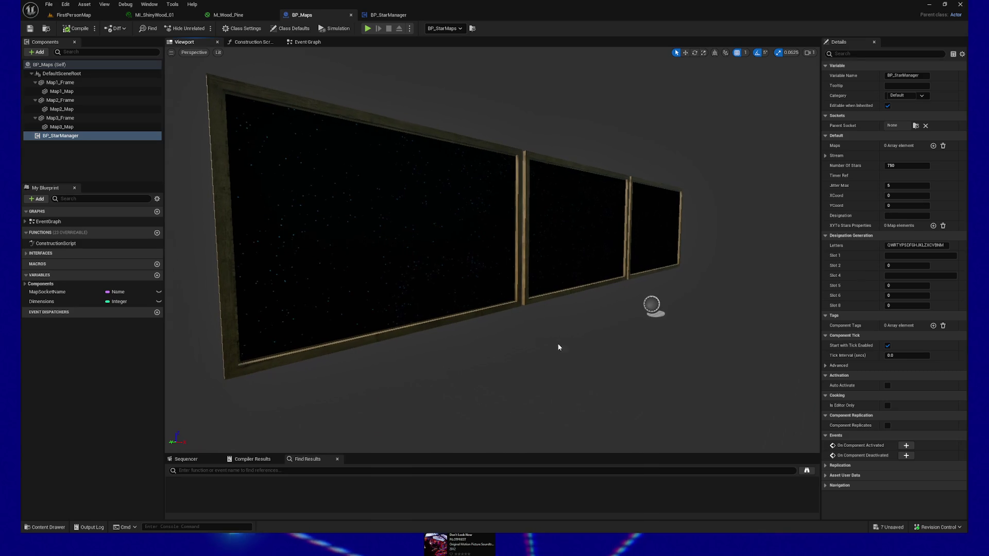
click(388, 15)
scroll(583, 220, down, 4)
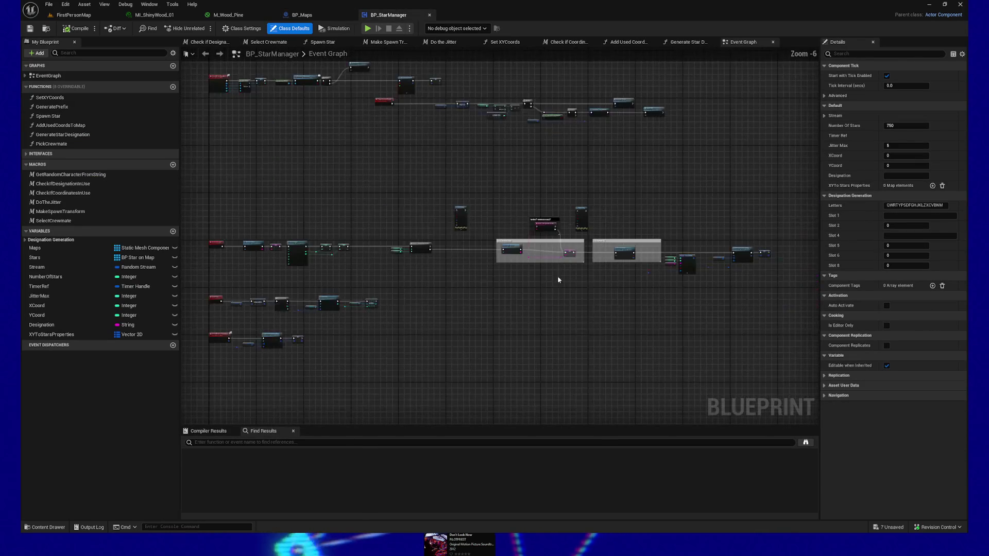
scroll(558, 276, up, 5)
scroll(499, 264, up, 2)
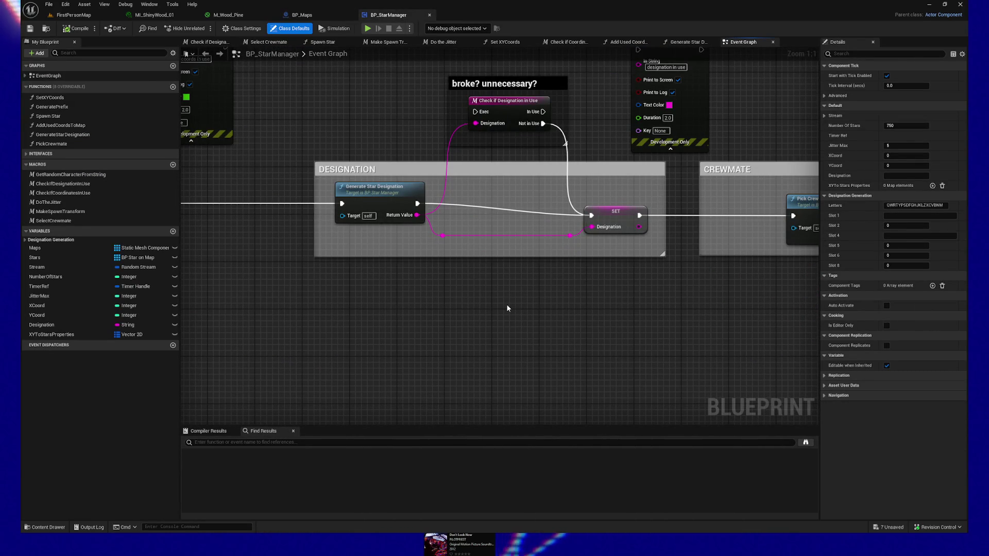
scroll(515, 307, down, 5)
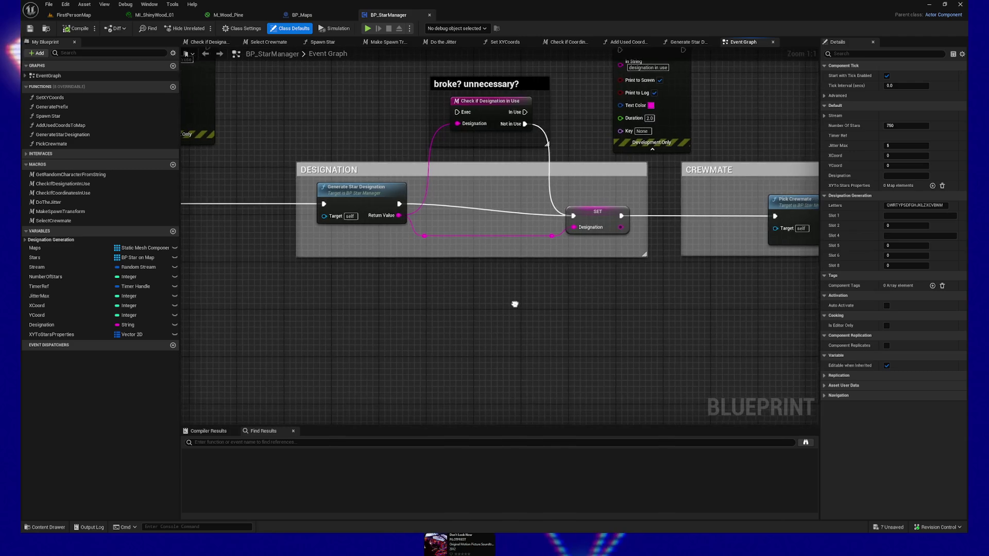
mouse_move(455, 331)
mouse_down()
mouse_move(655, 307)
mouse_move(576, 300)
mouse_move(594, 266)
mouse_up()
mouse_move(388, 256)
mouse_down()
mouse_move(490, 212)
mouse_move(468, 321)
mouse_move(474, 358)
mouse_up()
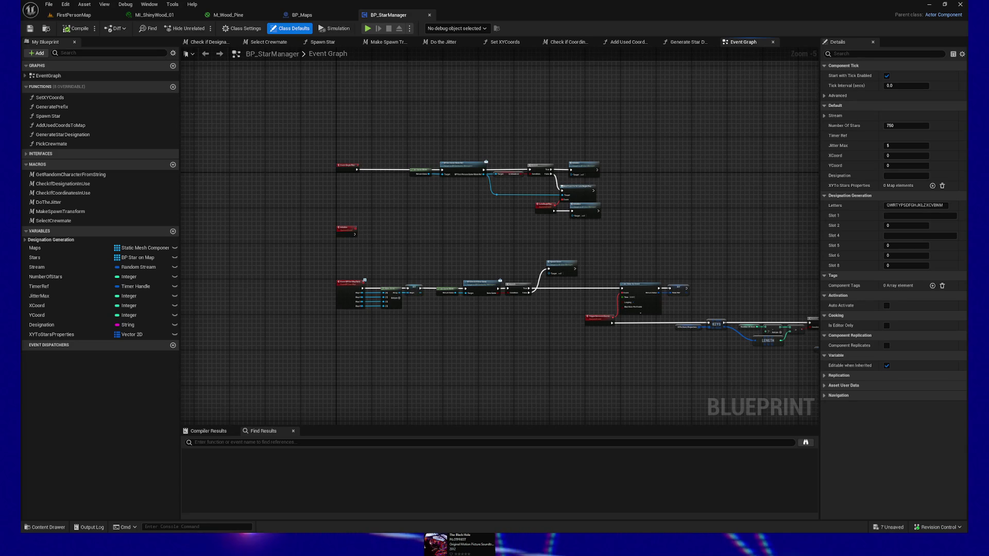
Step: Pan across the graph past the DESIGNATION and REWRITE comments to the left-side chains
drag(456, 239, 447, 170)
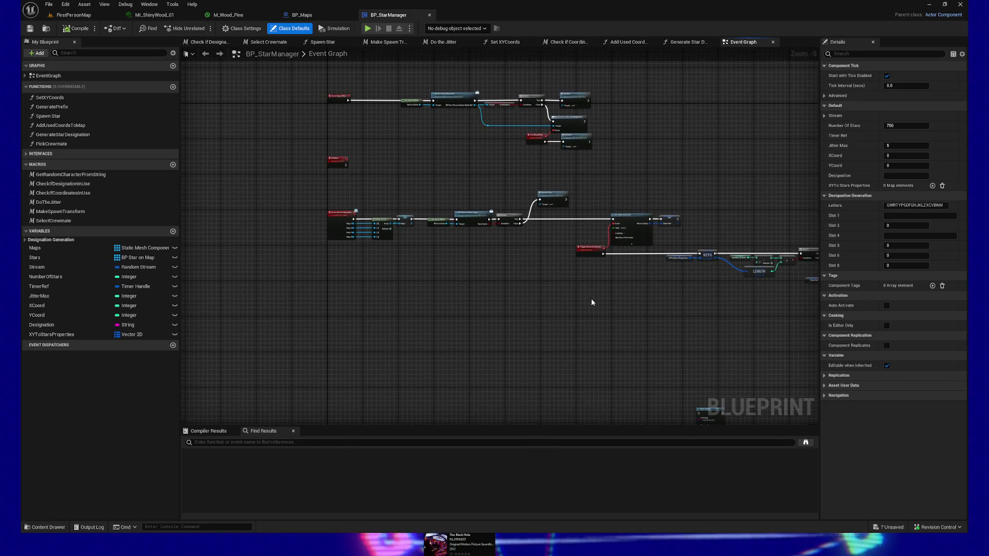
mouse_move(592, 298)
mouse_down()
mouse_move(437, 287)
mouse_move(531, 165)
mouse_move(569, 172)
mouse_move(561, 168)
mouse_up()
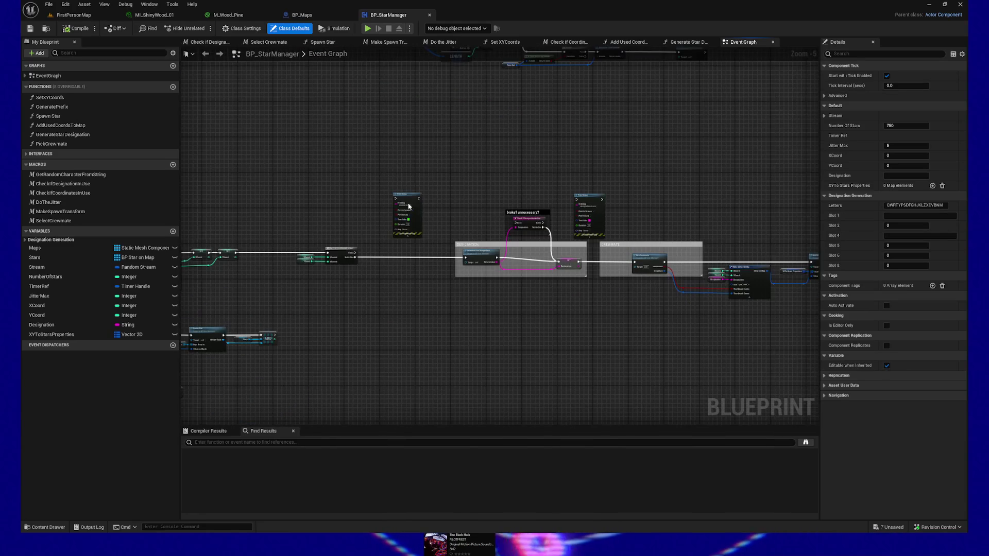
mouse_move(431, 344)
mouse_down()
mouse_move(590, 276)
mouse_move(636, 282)
mouse_up()
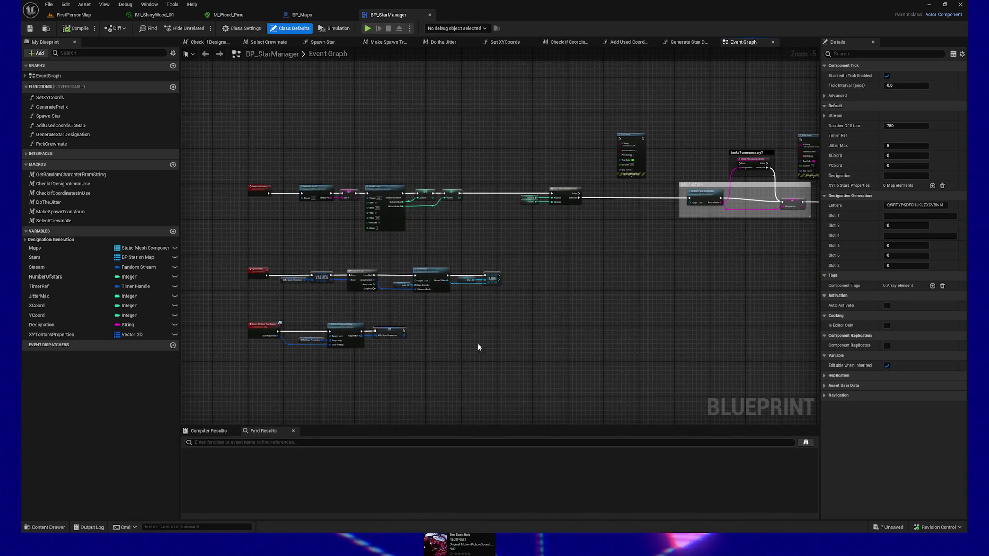
scroll(521, 293, up, 5)
Step: Center the SpawnStars and Event BPI Save Thumbnail nodes and marquee-select the save-thumbnail chain
mouse_move(360, 129)
mouse_down()
mouse_move(603, 155)
mouse_move(641, 184)
mouse_up()
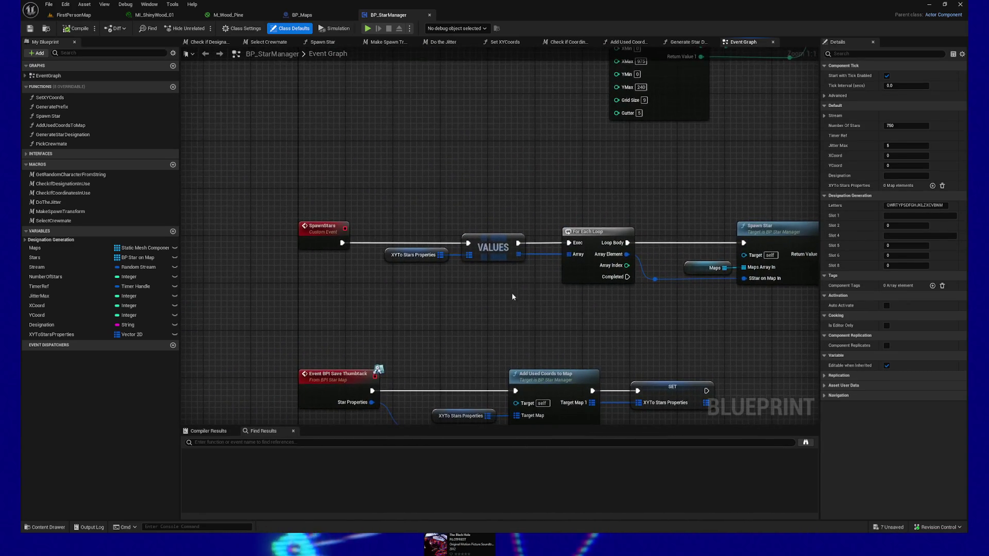
drag(511, 293, 430, 201)
drag(232, 225, 710, 356)
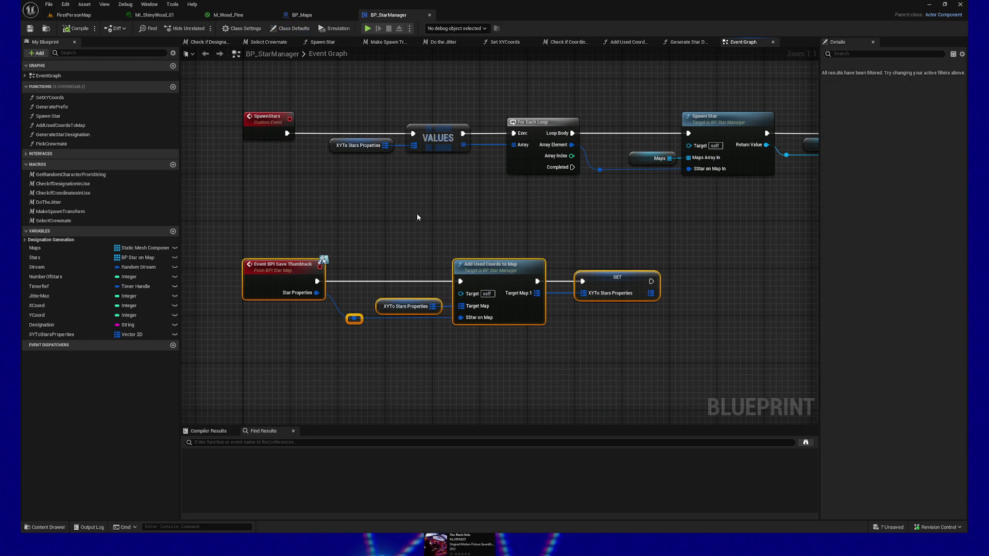
Step: Narrow the selection to the SET XYToStarsProperties node to inspect it in Details
click(230, 218)
drag(199, 221, 779, 373)
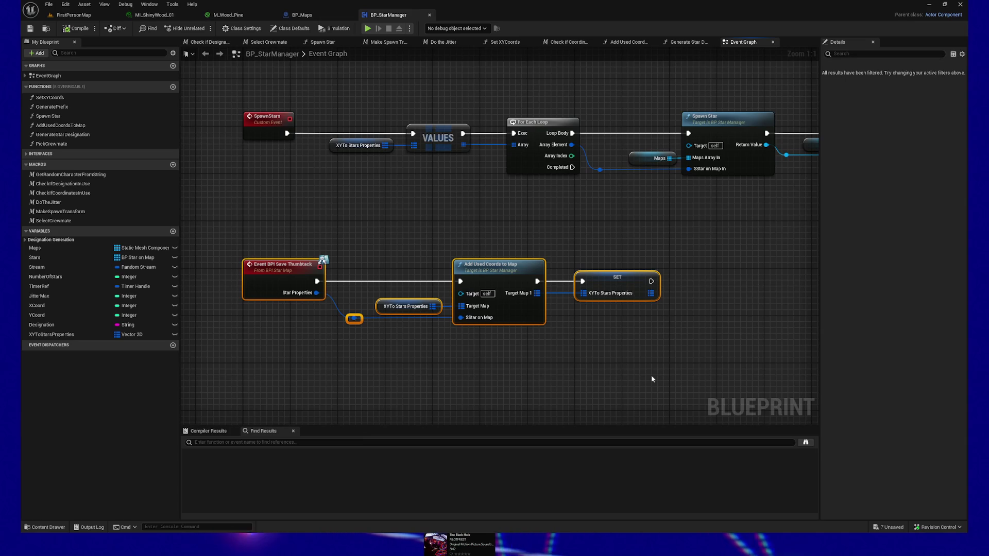
drag(583, 229, 608, 253)
drag(660, 323, 675, 339)
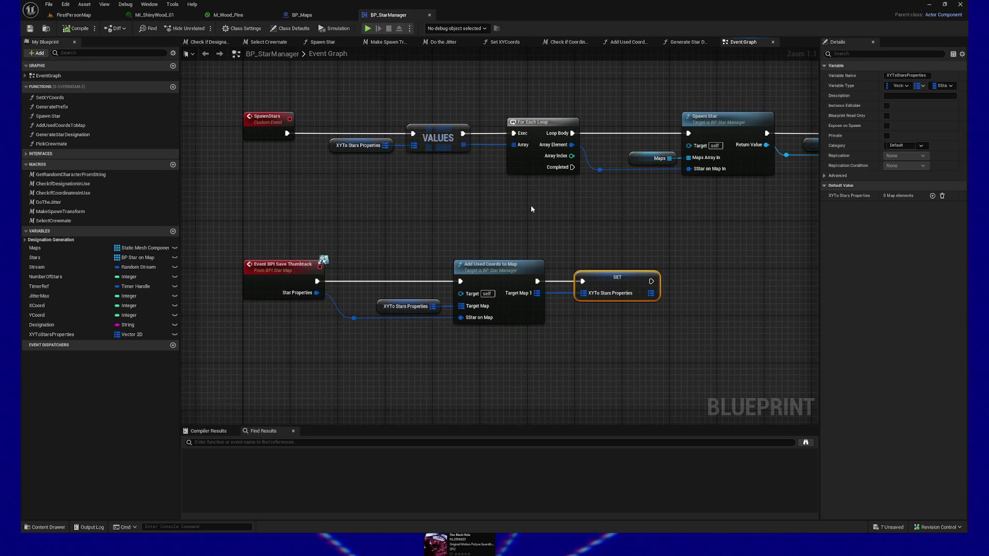
Step: Zoom out over the graph overview and return to the FirstPersonMap level
scroll(532, 209, down, 6)
drag(453, 221, 319, 243)
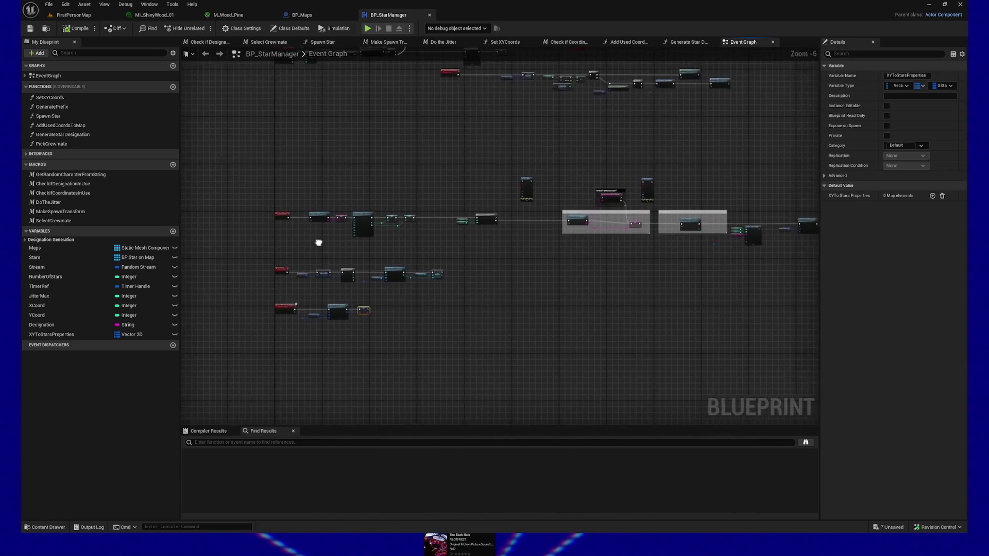
scroll(570, 295, up, 4)
click(74, 15)
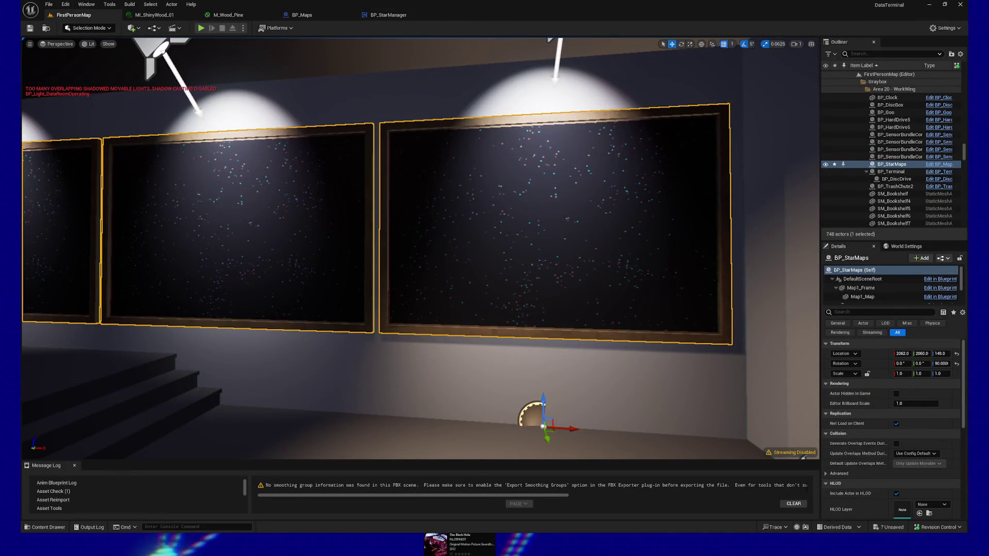
Step: Move the camera to face the star-map wall and toggle Game View with G
mouse_move(80, 387)
mouse_down()
mouse_move(423, 429)
mouse_move(424, 355)
mouse_move(422, 412)
mouse_up()
key(g)
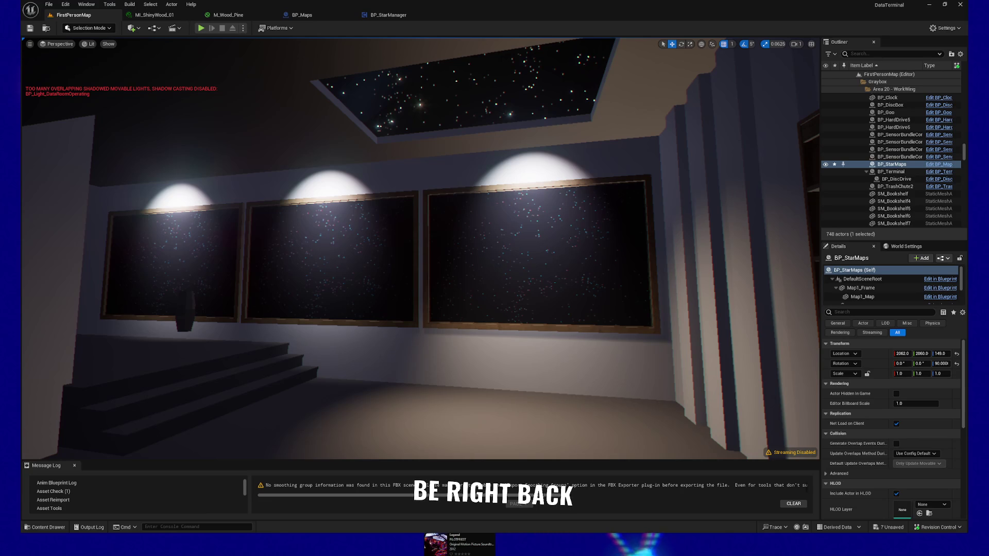
Step: Open BP_StarManager's Event Graph and zoom in on the BeginPlay chain
click(386, 16)
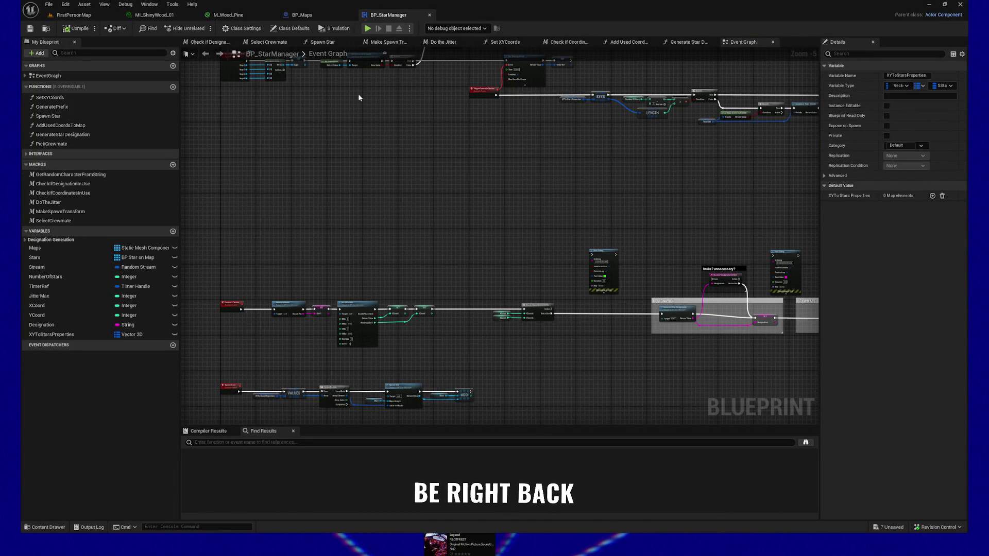
scroll(384, 280, up, 3)
scroll(402, 294, up, 2)
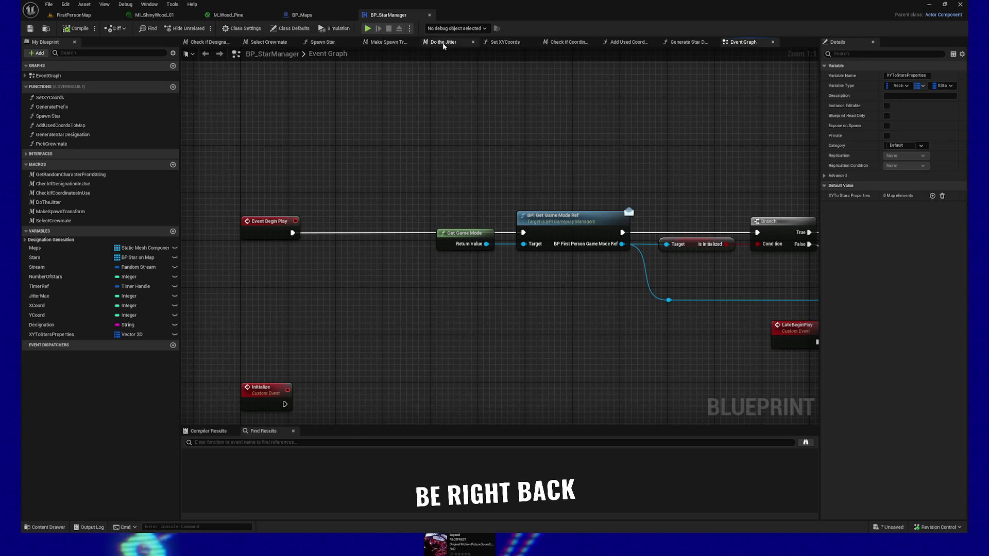
mouse_move(283, 114)
mouse_down()
mouse_move(294, 103)
mouse_move(347, 141)
mouse_up()
Step: Select the Get Game Mode, Branch, Initialize and Bind Event to LateBeginPlay nodes
mouse_move(407, 156)
mouse_down()
mouse_move(331, 139)
mouse_move(530, 231)
mouse_up()
drag(580, 262, 375, 240)
mouse_move(421, 81)
mouse_down()
mouse_move(678, 243)
mouse_move(718, 318)
mouse_up()
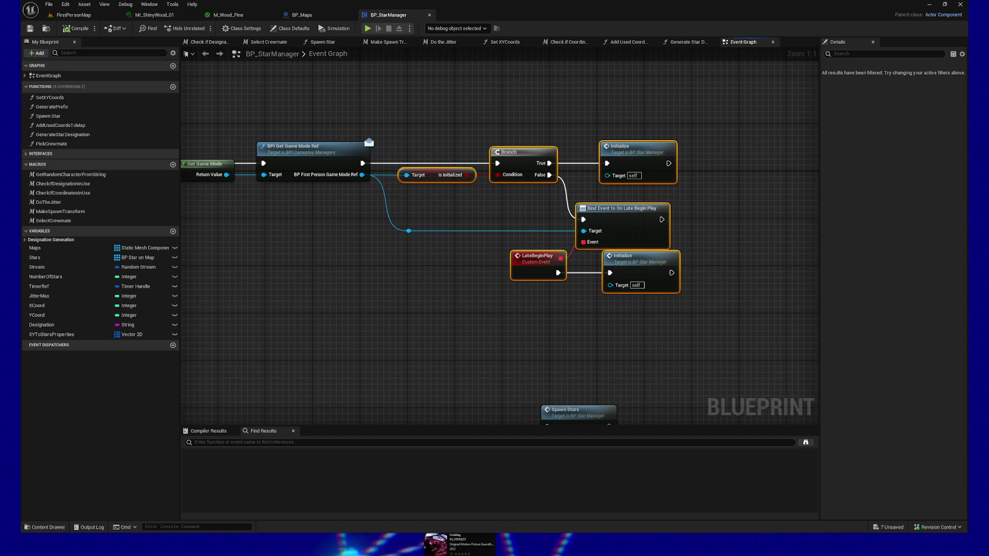
Step: Select the Initialize custom event and the Set Map Refs, Make Array and SET nodes
mouse_move(522, 315)
mouse_down()
mouse_move(564, 283)
mouse_move(311, 323)
mouse_move(501, 266)
mouse_up()
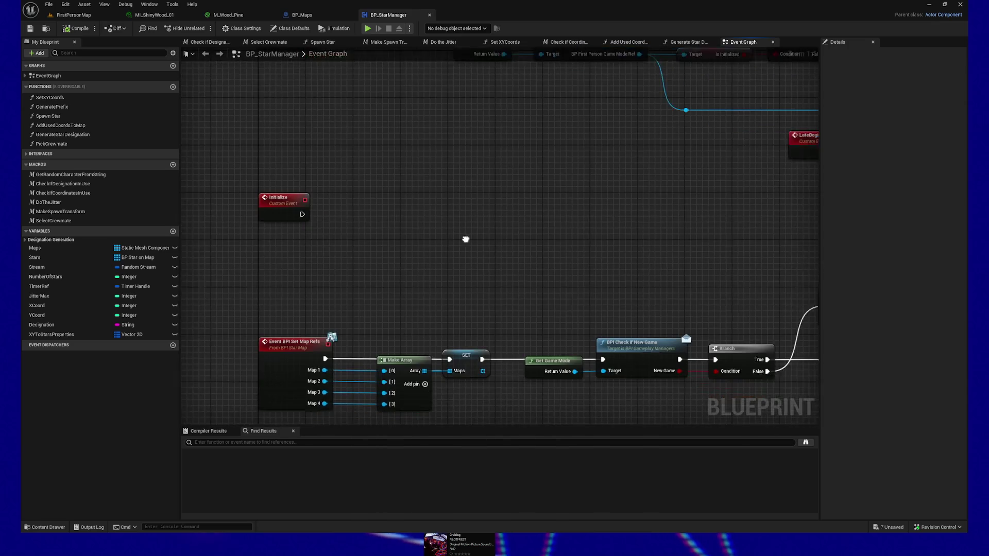
drag(278, 162, 422, 258)
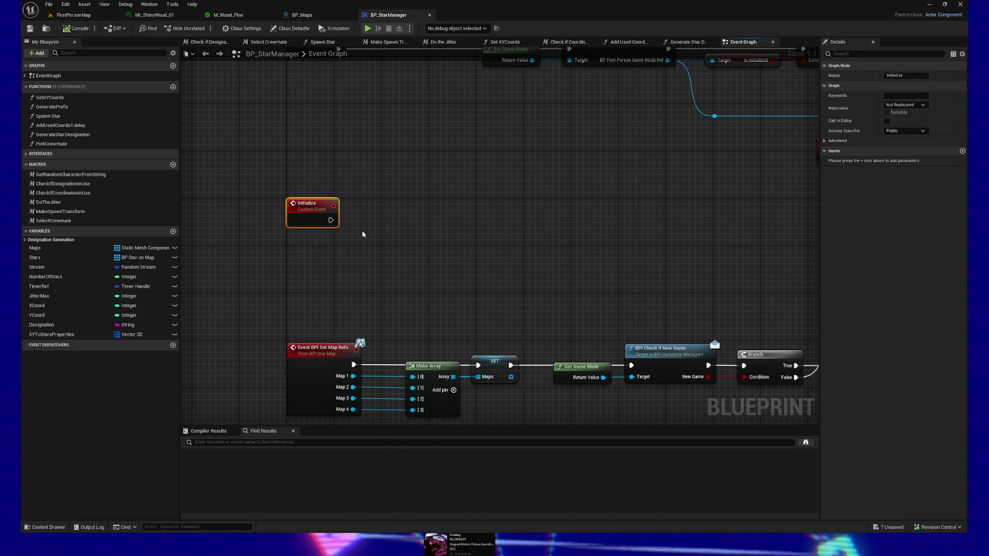
mouse_move(537, 314)
mouse_down()
mouse_move(530, 273)
mouse_move(547, 218)
mouse_up()
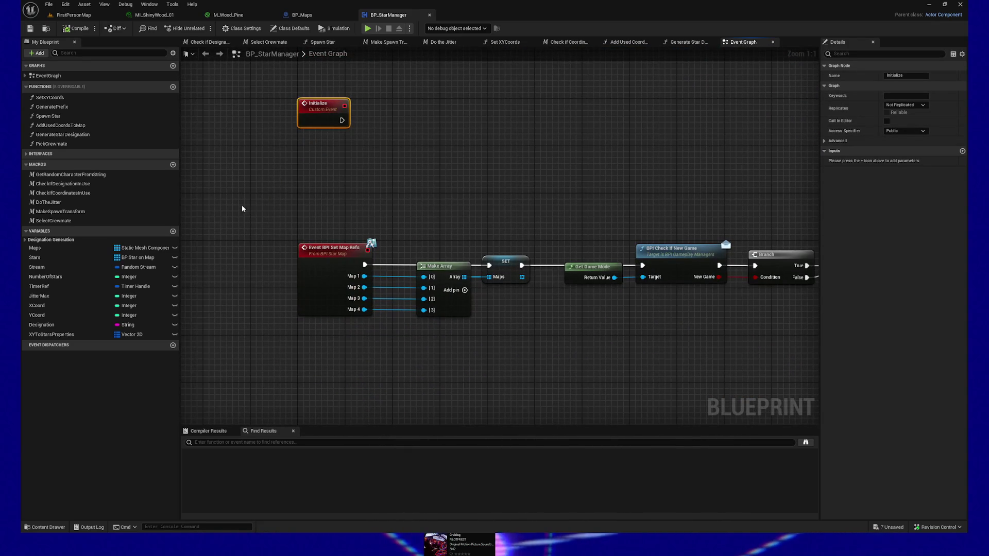
mouse_move(242, 205)
mouse_down()
mouse_move(481, 362)
mouse_move(561, 390)
mouse_move(512, 394)
mouse_up()
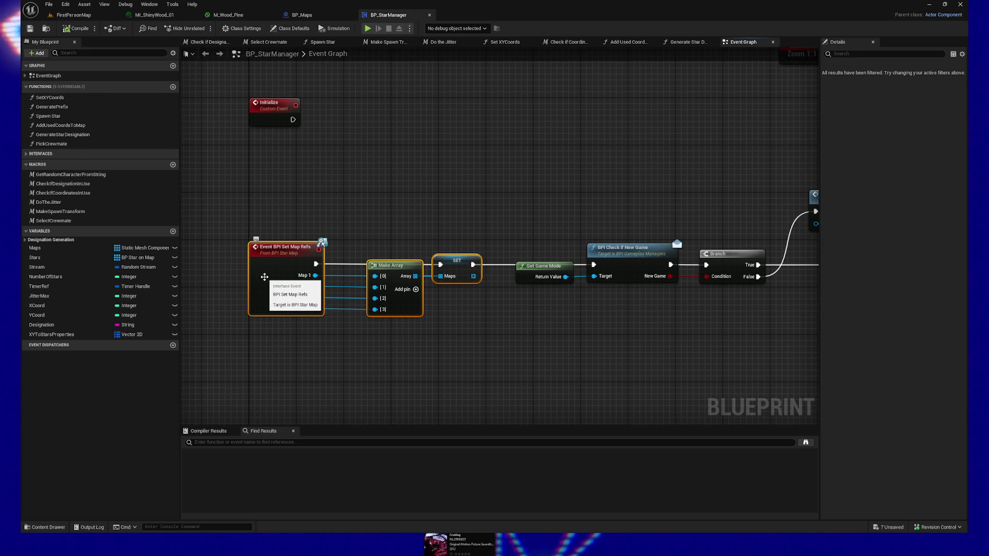
Step: Review the Set Map Refs chain from a wider view, then switch to BP_Maps
scroll(264, 277, down, 2)
mouse_move(510, 255)
mouse_down()
mouse_move(412, 263)
mouse_move(638, 210)
mouse_up()
drag(344, 370, 378, 332)
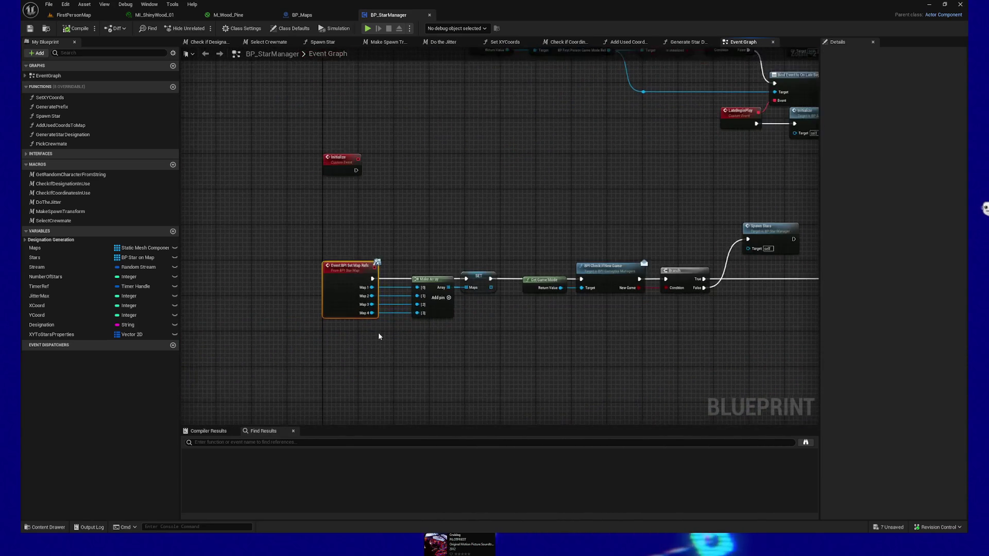
scroll(378, 332, up, 2)
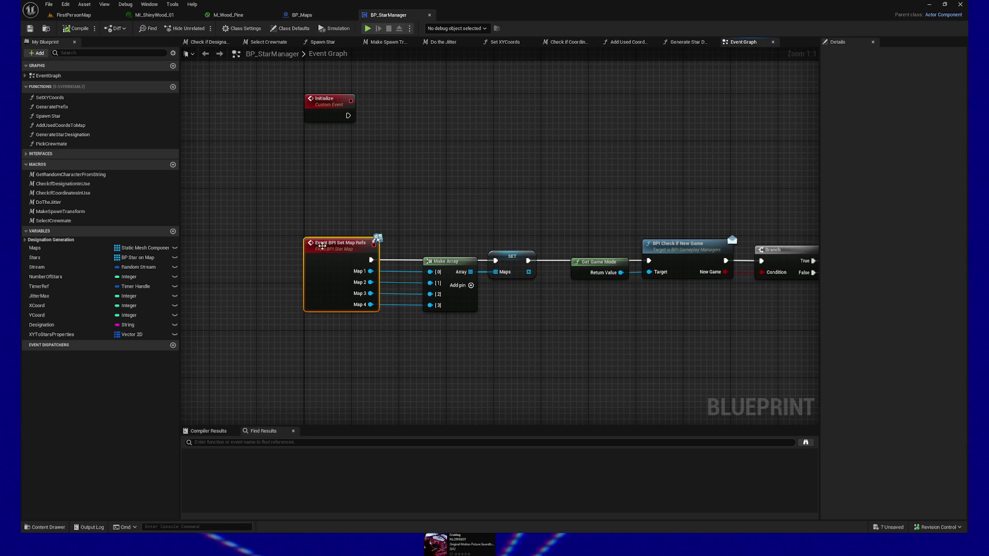
click(293, 42)
Step: Open BP_Maps' Event Graph and center the BeginPlay and Save Game logic
click(302, 15)
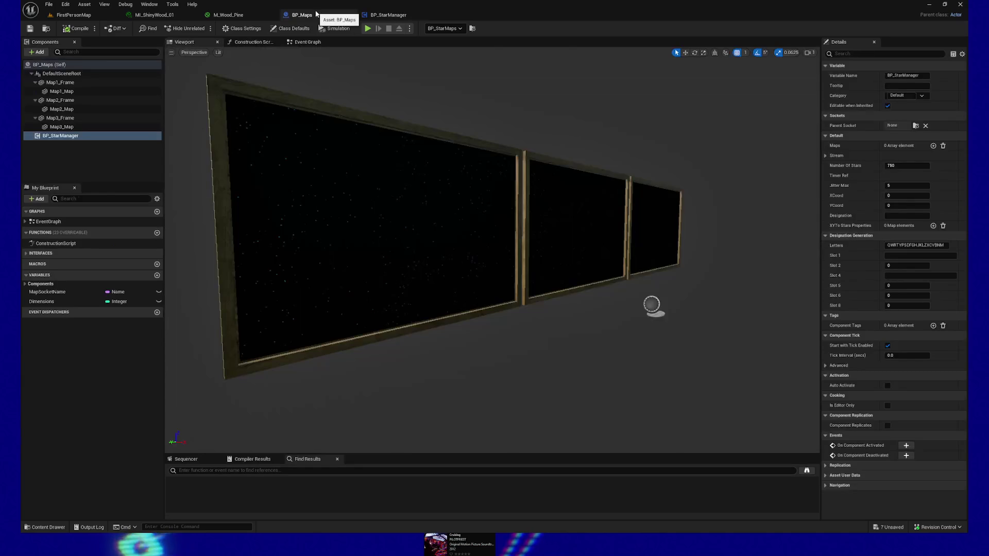
click(288, 42)
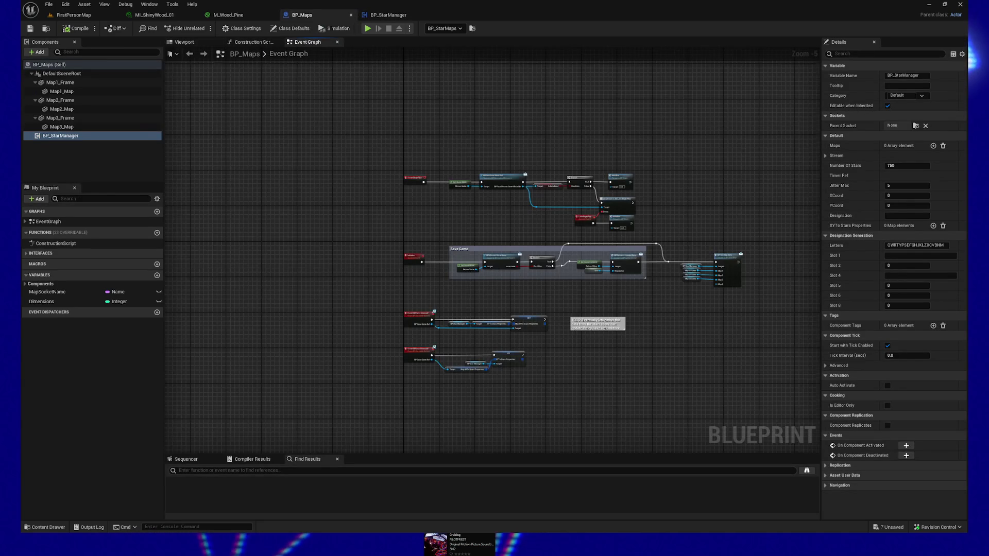
scroll(319, 232, up, 2)
scroll(318, 230, up, 2)
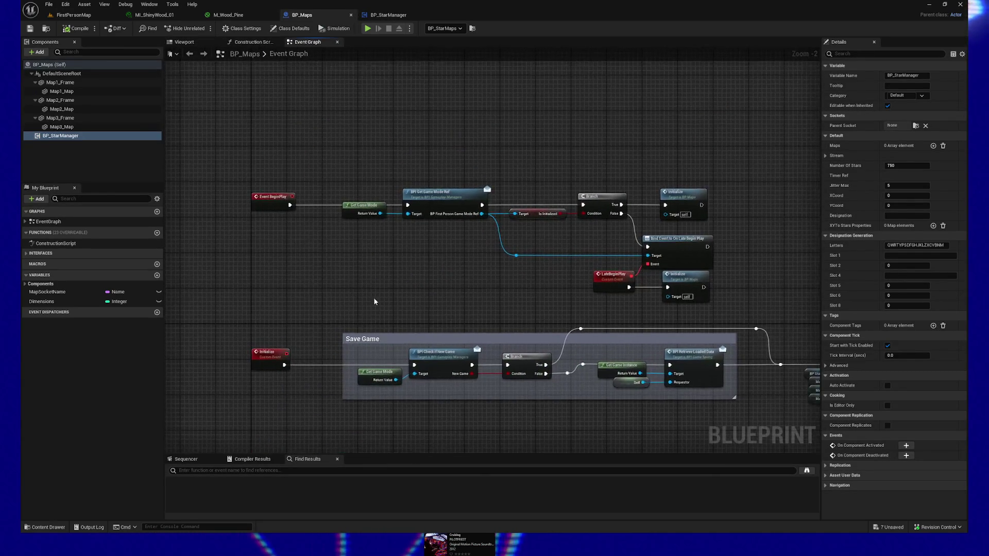
mouse_move(347, 278)
mouse_down()
mouse_move(283, 320)
mouse_move(334, 218)
mouse_move(443, 170)
mouse_move(342, 137)
mouse_up()
Step: Select the Save Game comment, Retrieve Loaded Data nodes, and BPI Set Map Refs' manager and frame inputs
drag(254, 150, 538, 296)
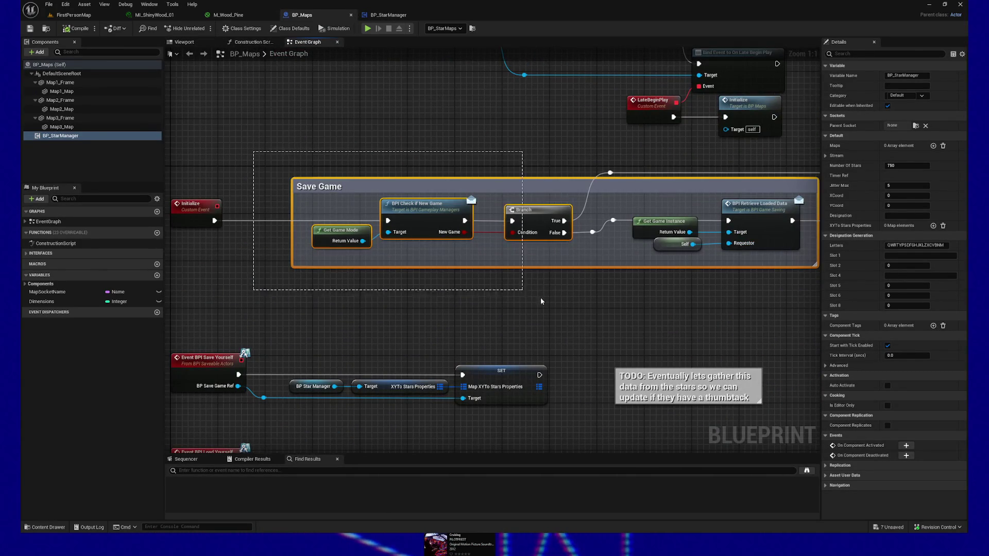
drag(616, 258, 372, 250)
mouse_move(277, 158)
mouse_down()
mouse_move(636, 277)
mouse_move(428, 292)
mouse_up()
drag(448, 180, 653, 326)
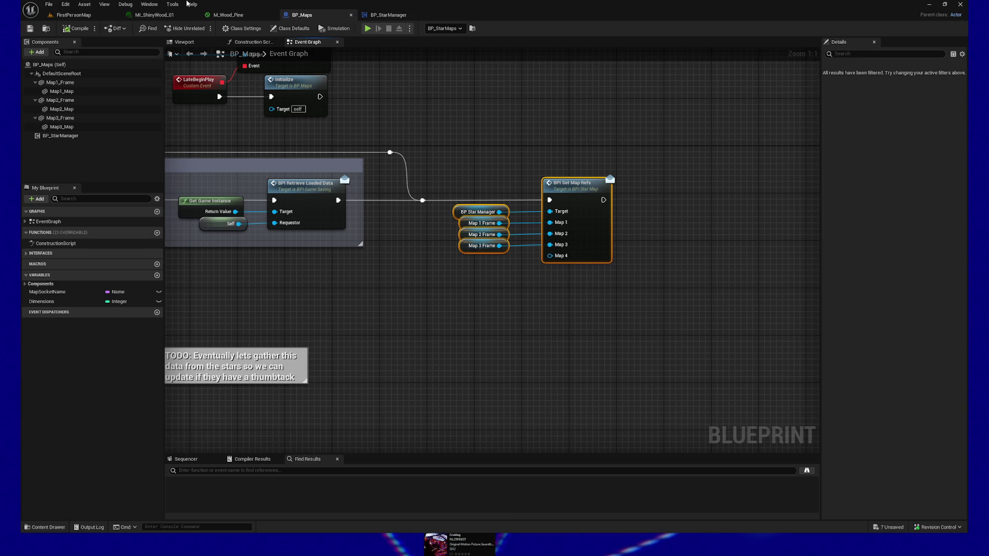
Step: In BP_StarManager, remove Make Array's fourth element pin [3], leaving three map inputs
click(386, 15)
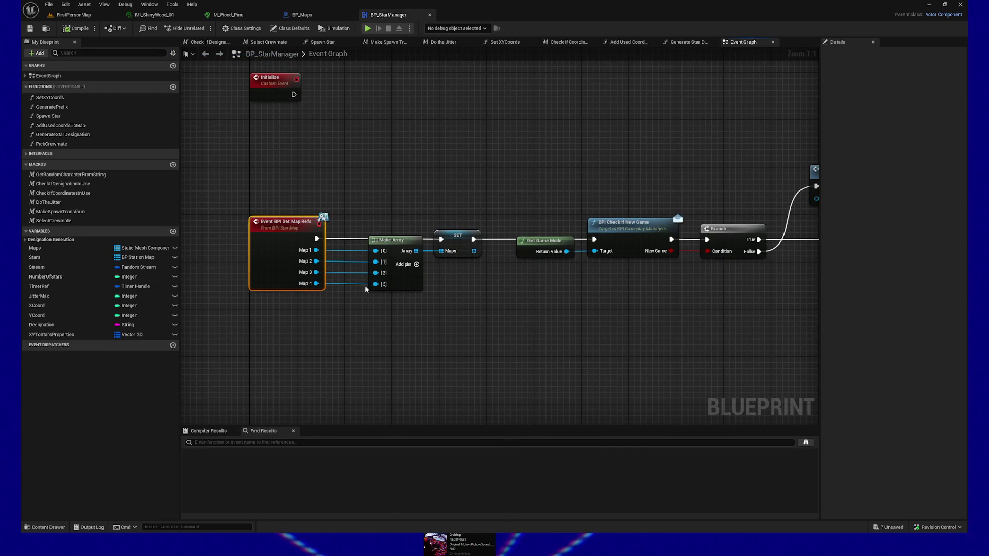
right_click(414, 277)
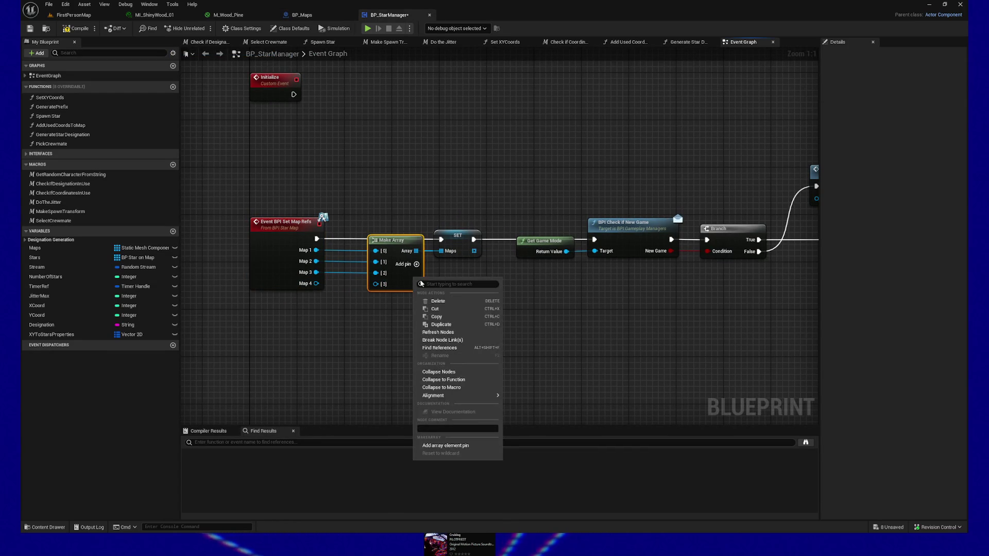
click(371, 333)
right_click(376, 284)
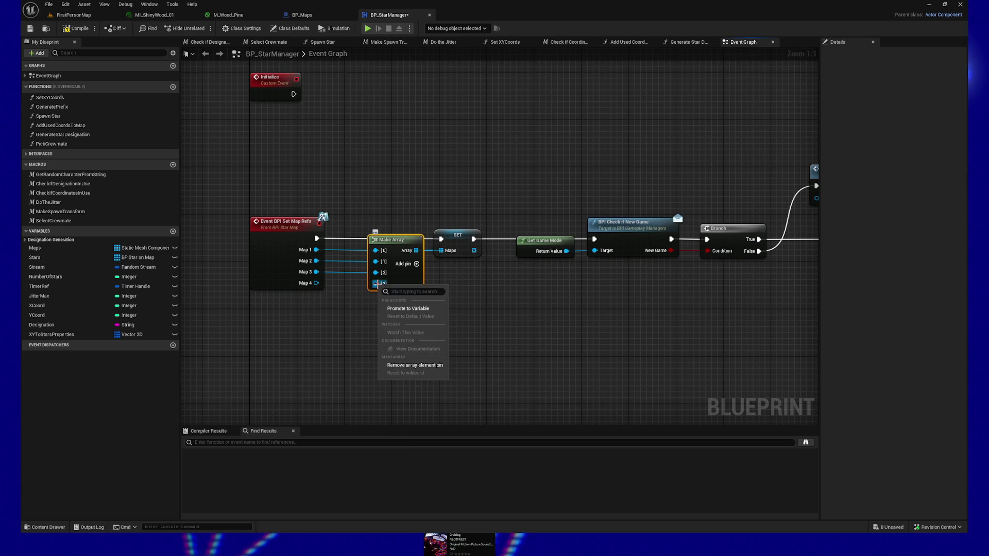
click(407, 365)
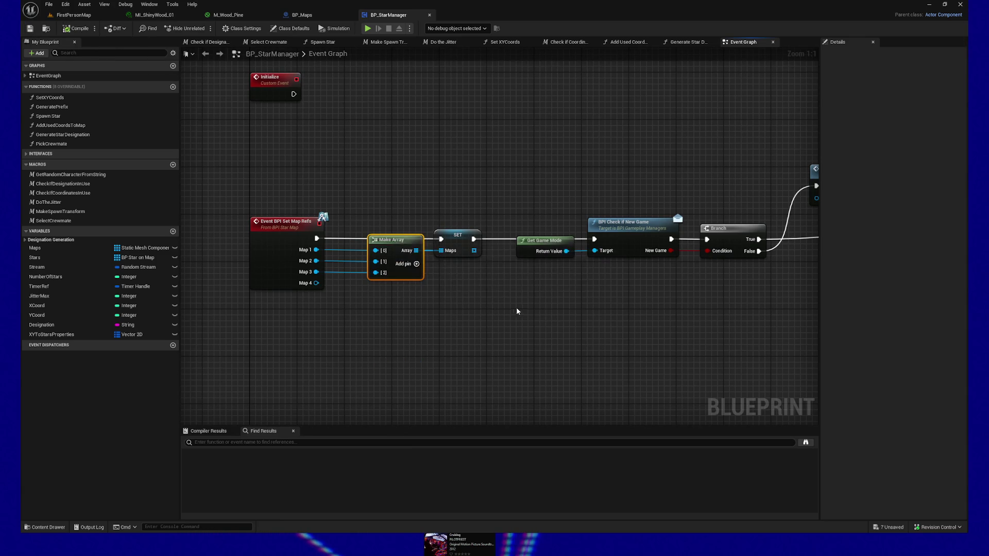
drag(518, 312, 405, 288)
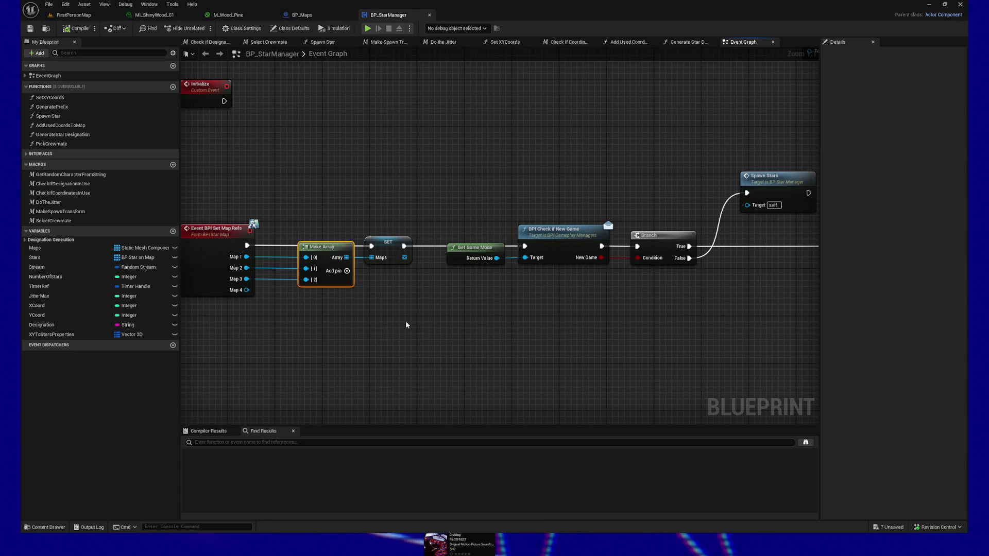
Step: Review the timer chain comparing XYTo Stars Properties keys length against Number Of Stars
drag(457, 342, 200, 360)
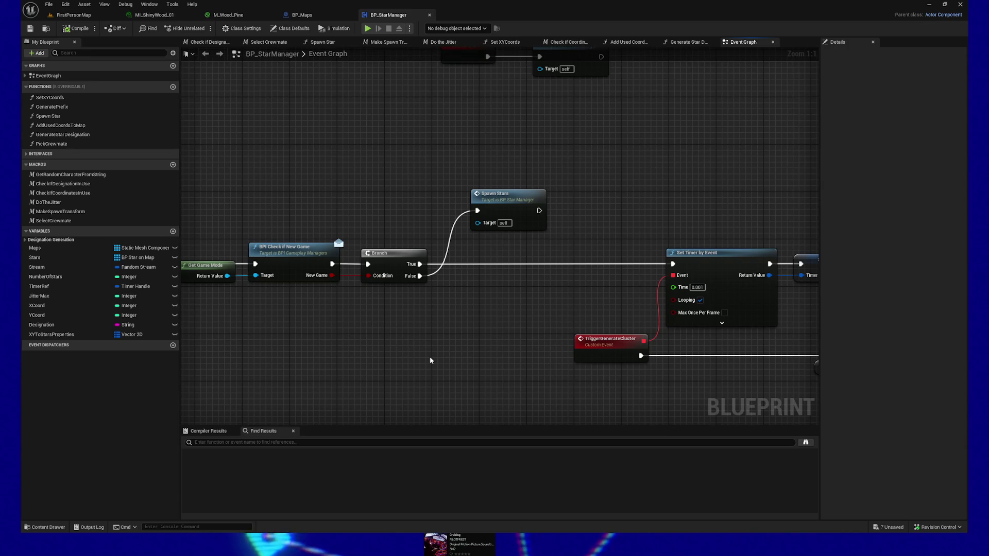
drag(444, 336, 414, 348)
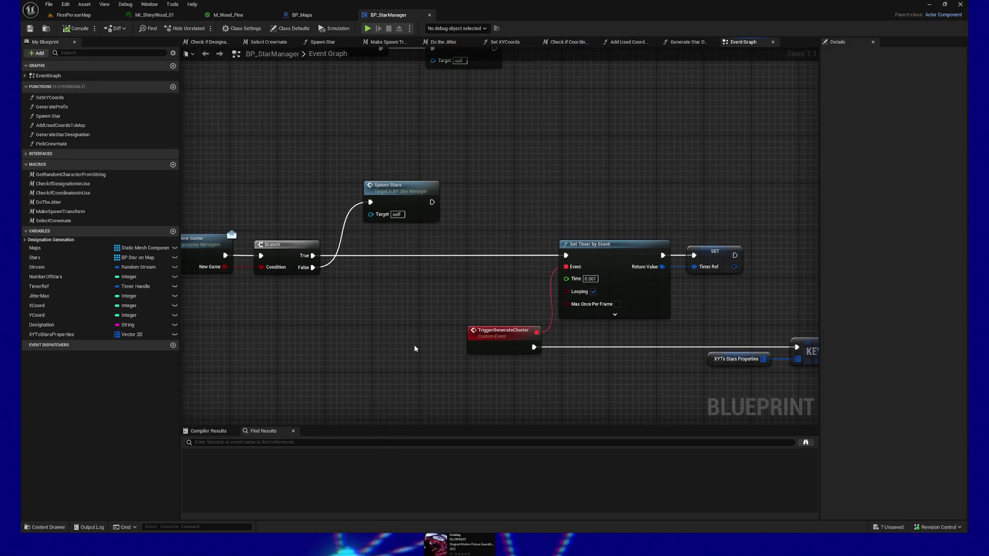
scroll(414, 349, down, 3)
mouse_move(462, 393)
mouse_down()
mouse_move(387, 357)
mouse_move(623, 361)
mouse_move(344, 332)
mouse_up()
mouse_move(604, 353)
mouse_down()
mouse_move(448, 356)
mouse_move(591, 335)
mouse_up()
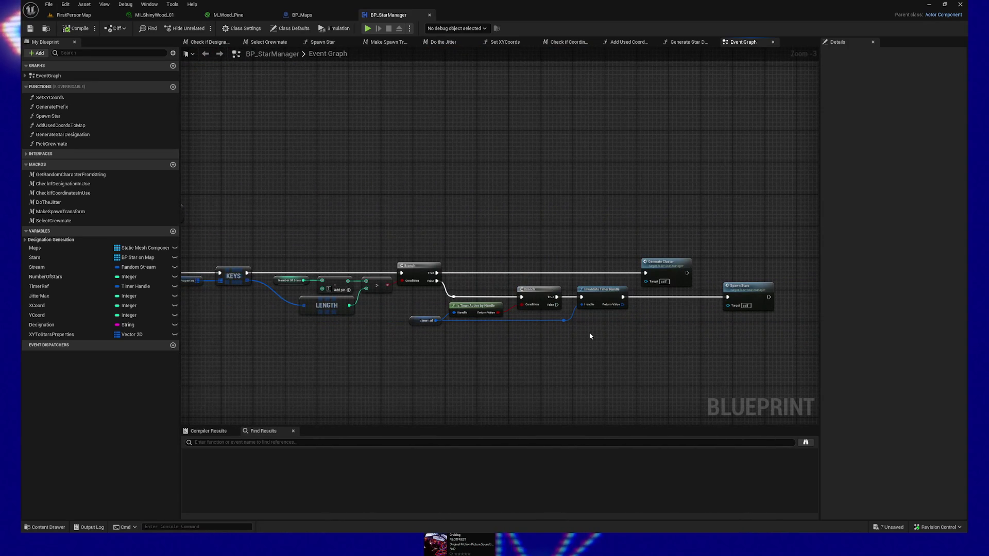
scroll(420, 351, up, 3)
mouse_move(514, 357)
mouse_down()
mouse_move(416, 364)
mouse_move(531, 366)
mouse_up()
drag(336, 365, 443, 373)
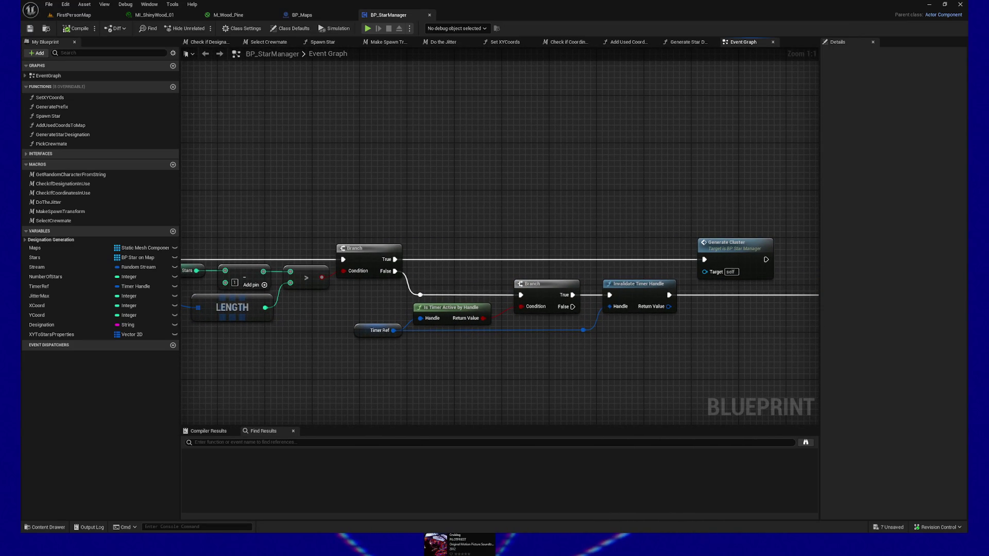
Step: Follow the chain to Spawn Stars and double-click Generate Cluster to jump to its event
drag(581, 381, 508, 375)
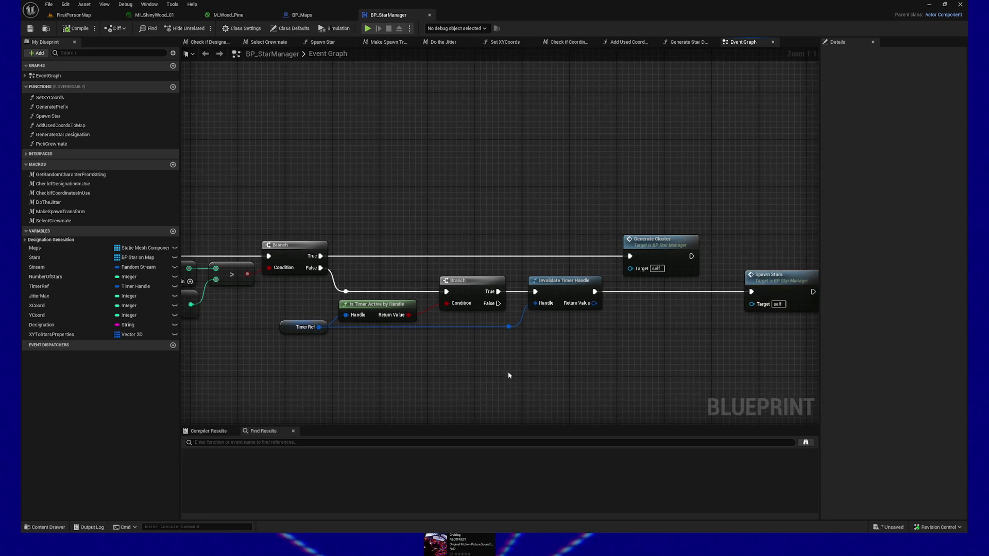
drag(603, 376, 543, 370)
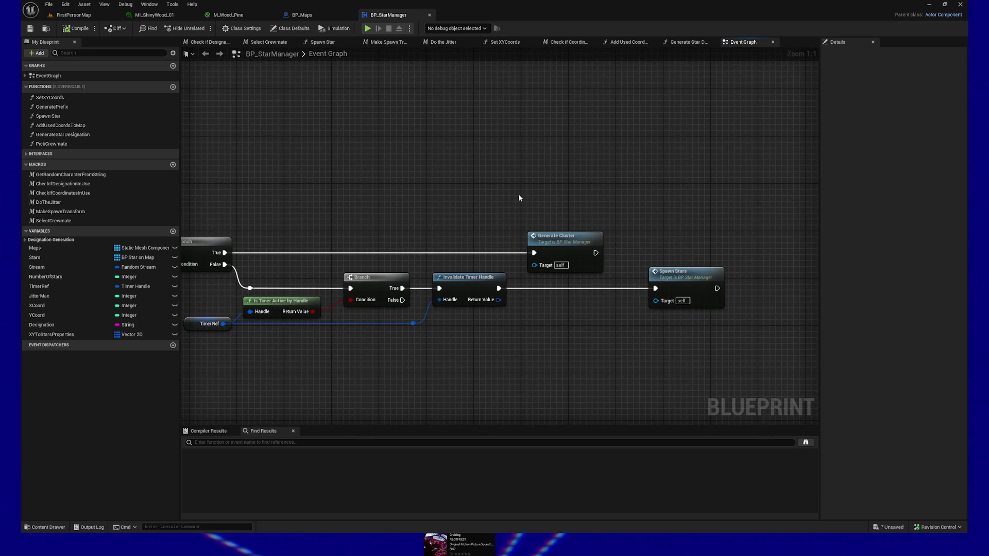
click(587, 258)
double_click(587, 258)
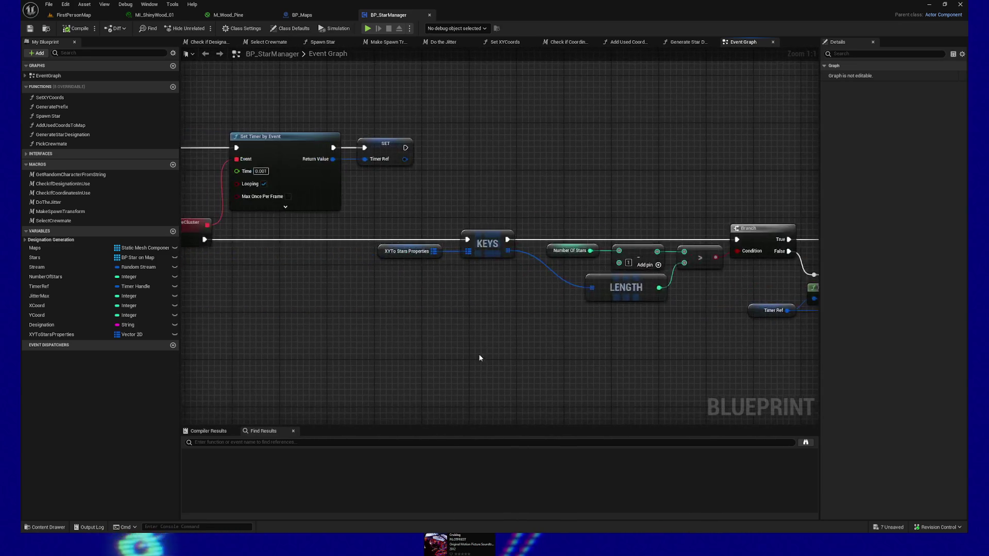
Step: Switch to BP_Maps and select the nodes around the Set Map Refs call
click(318, 15)
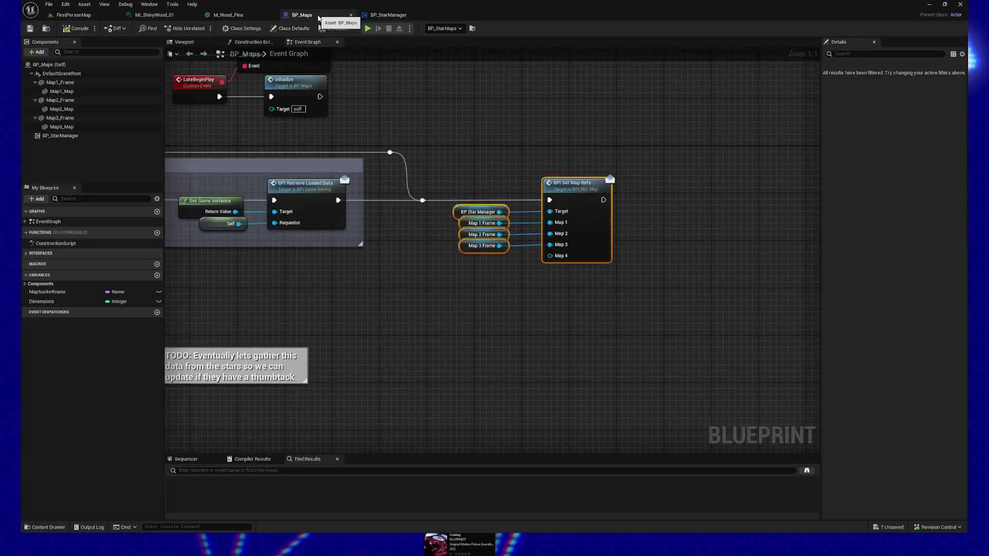
drag(544, 149, 743, 320)
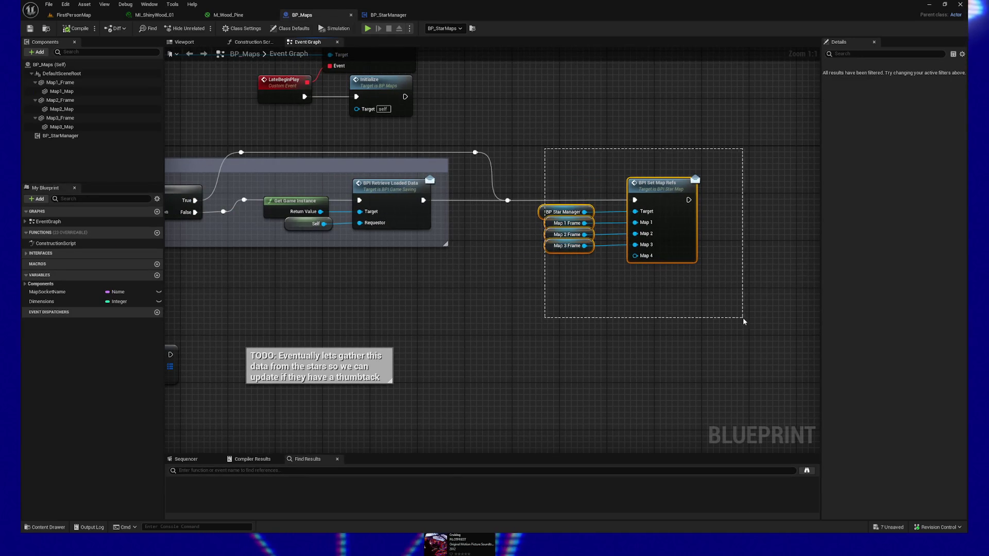
scroll(412, 287, down, 1)
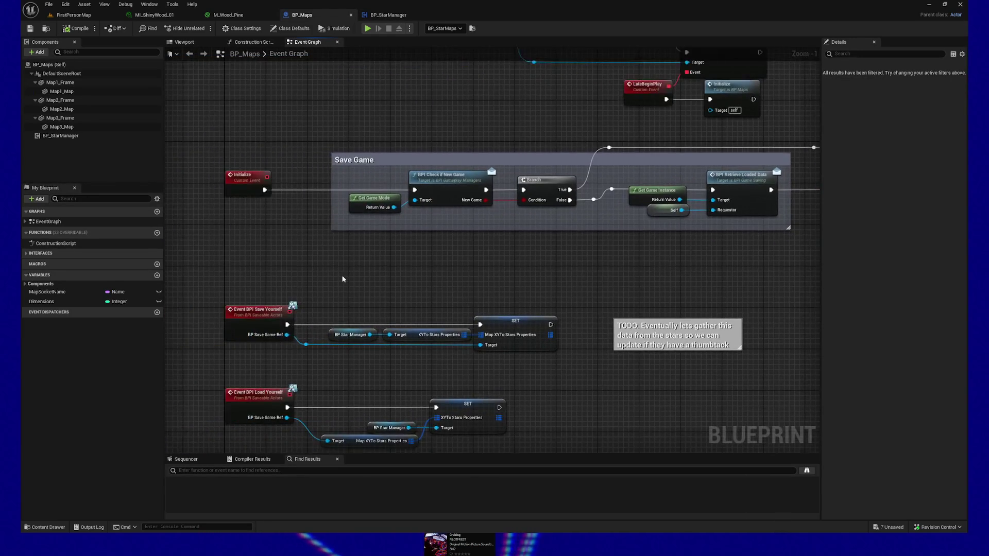
scroll(280, 261, up, 1)
Step: Select the Save Yourself and Load Yourself chains and inspect the Map XYTo Stars Properties getter
drag(206, 210, 330, 277)
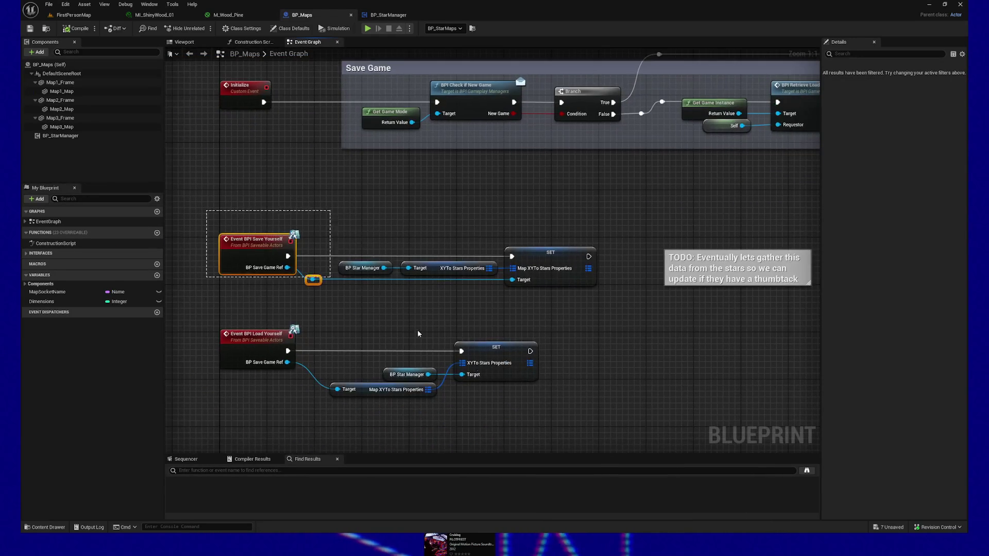
drag(418, 333, 603, 392)
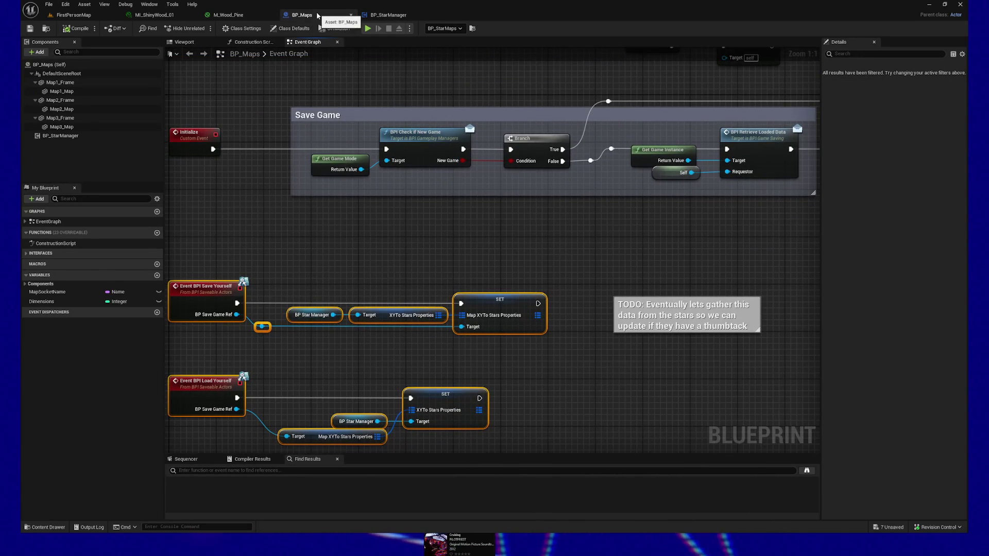
drag(423, 259, 460, 197)
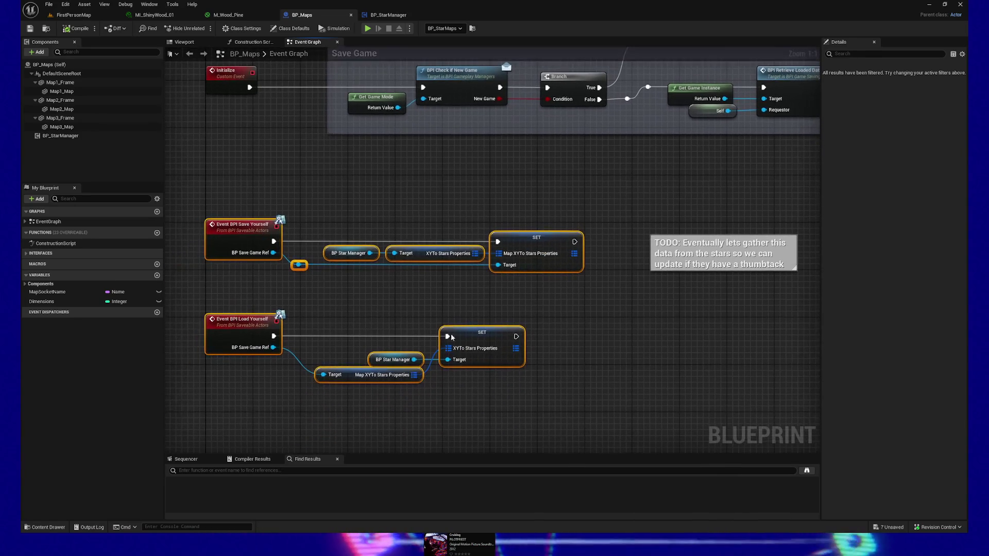
click(415, 381)
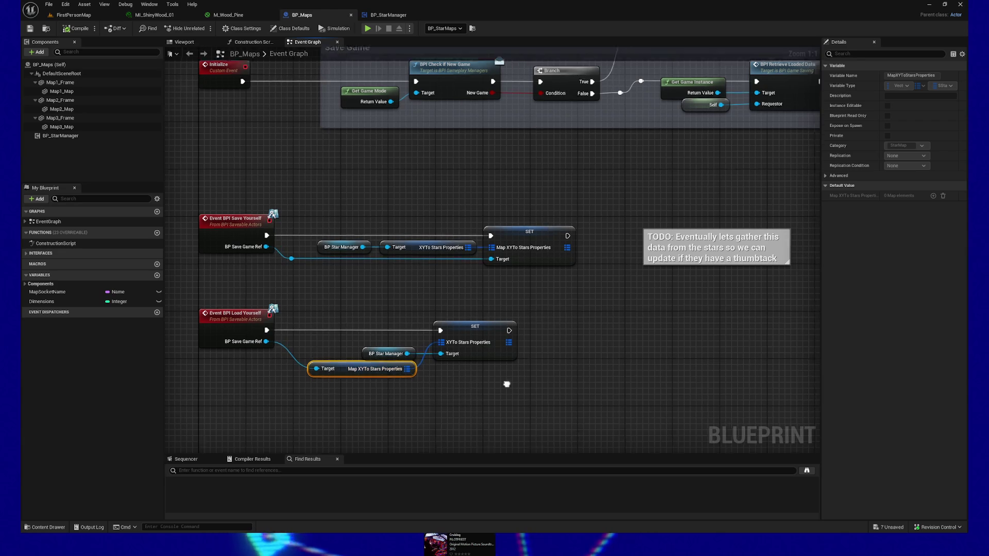
Step: Add a Keys node fed by the SET node's XYTo Stars Properties map
drag(453, 323, 535, 337)
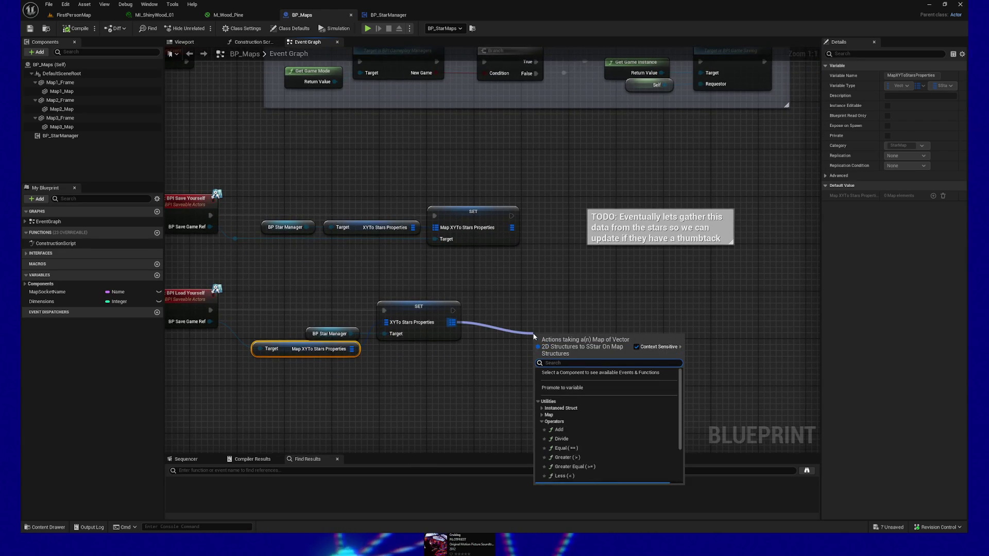
text(break)
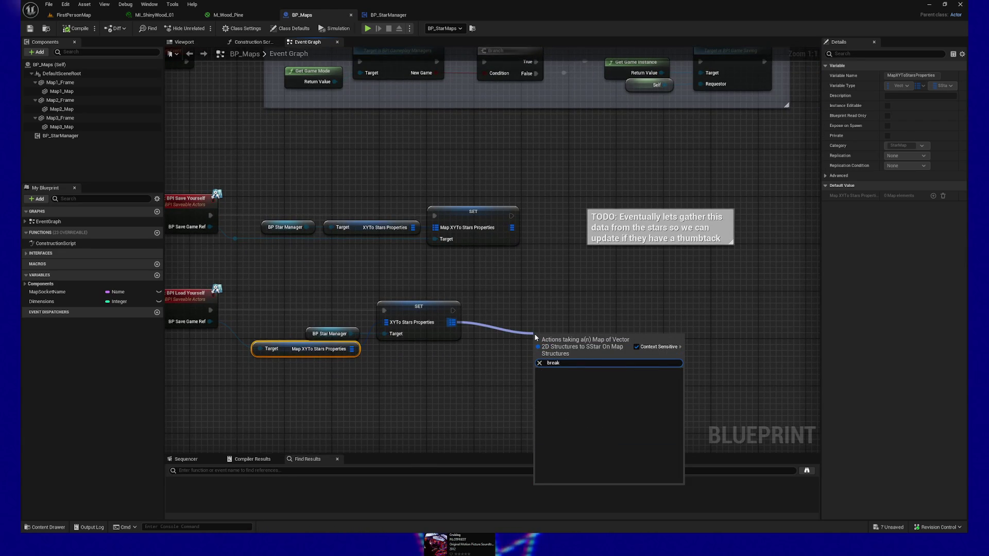
click(501, 320)
mouse_move(449, 326)
mouse_down()
mouse_move(560, 341)
mouse_move(542, 331)
mouse_up()
text(key)
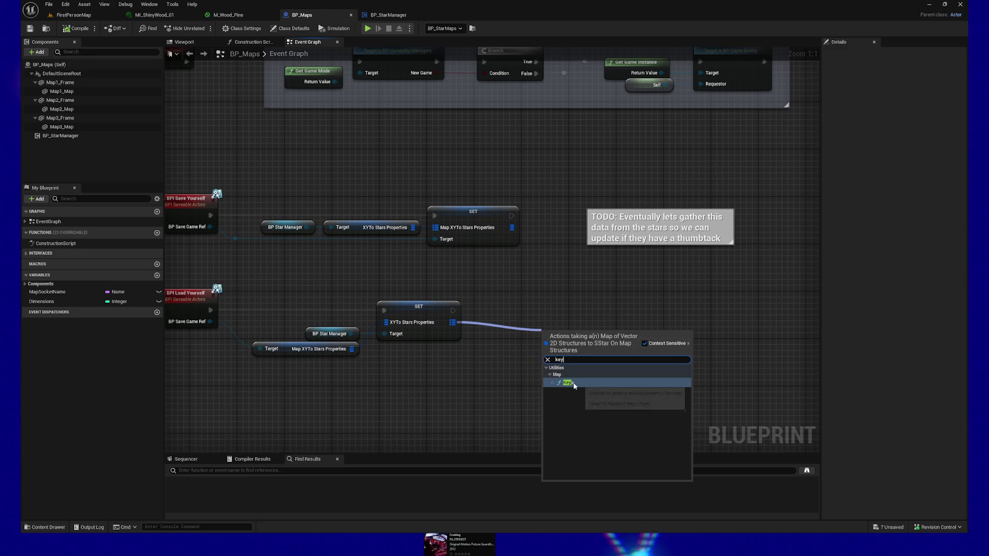
click(567, 382)
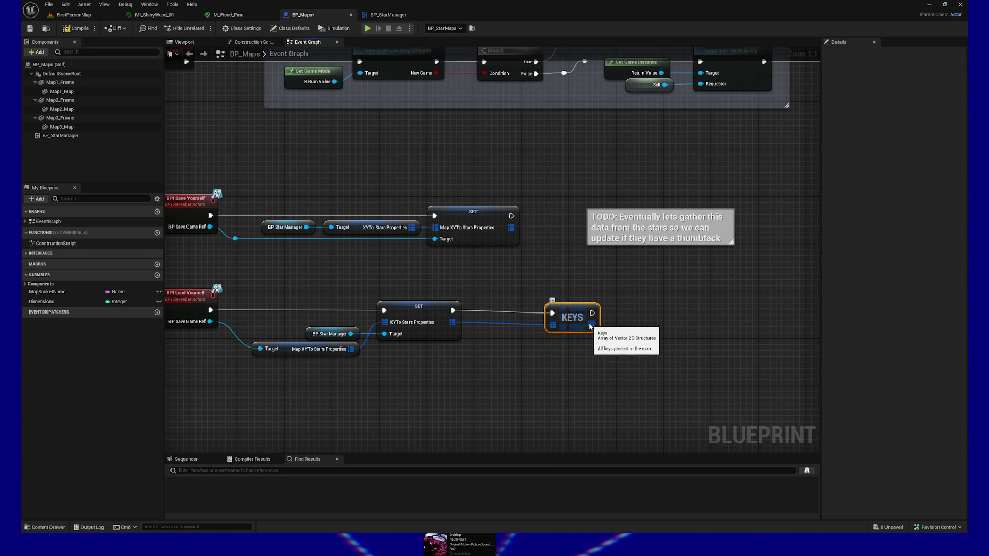
Step: Add a Get node reading the keys array and split its output into X and Y
drag(593, 325, 653, 322)
text(get)
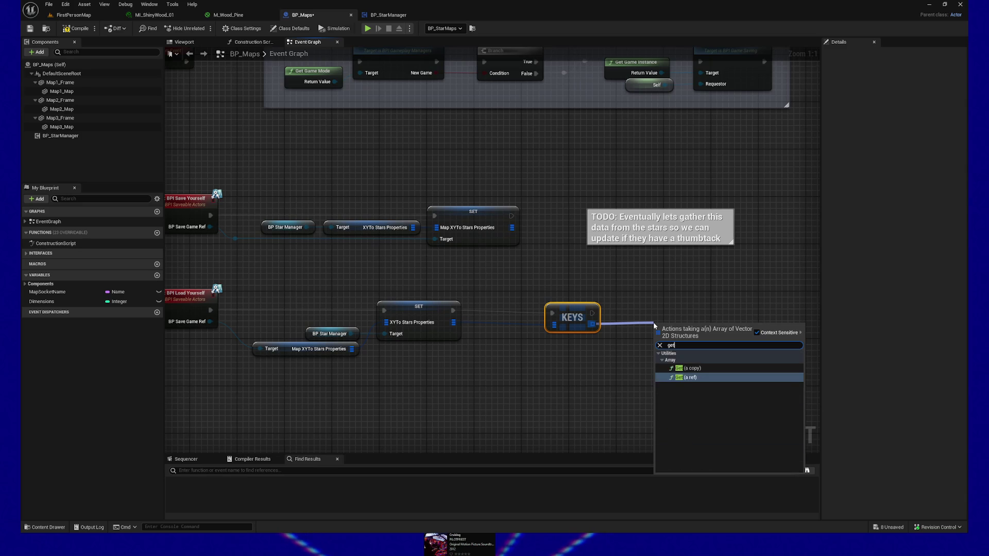
click(685, 378)
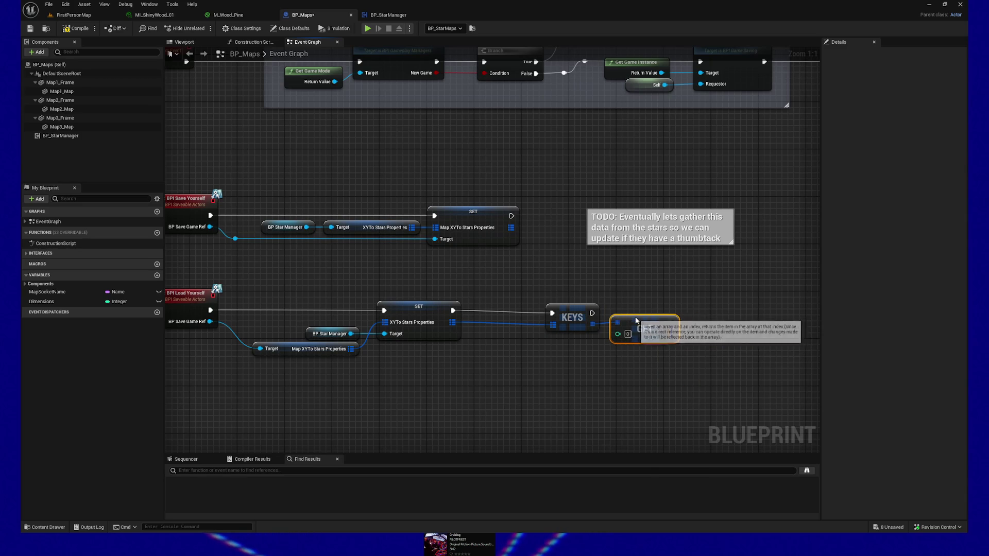
right_click(673, 330)
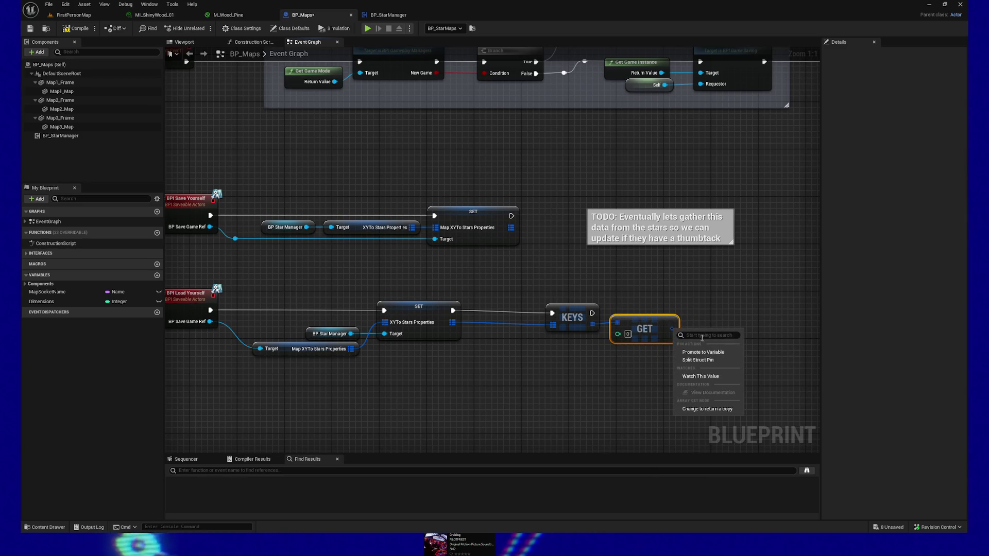
click(714, 360)
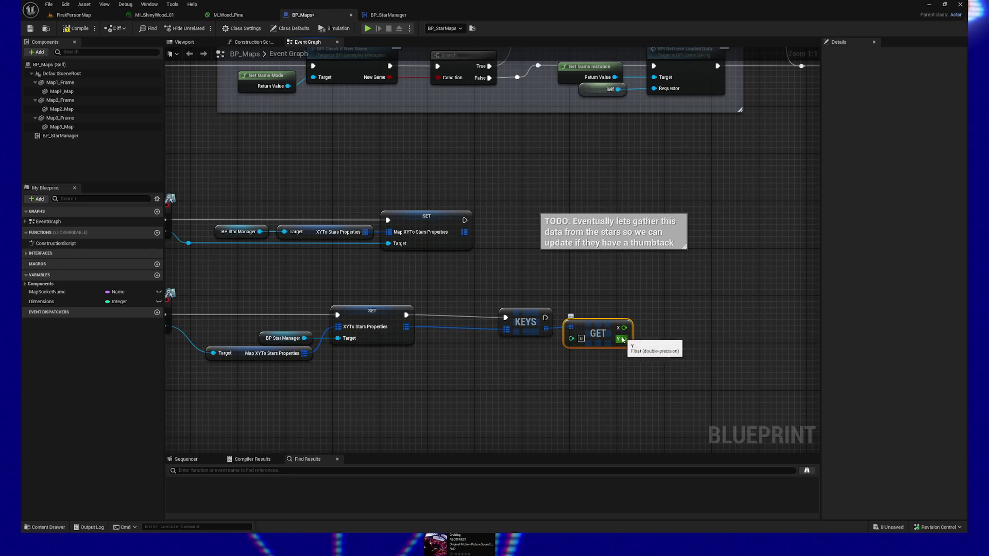
drag(600, 329, 606, 335)
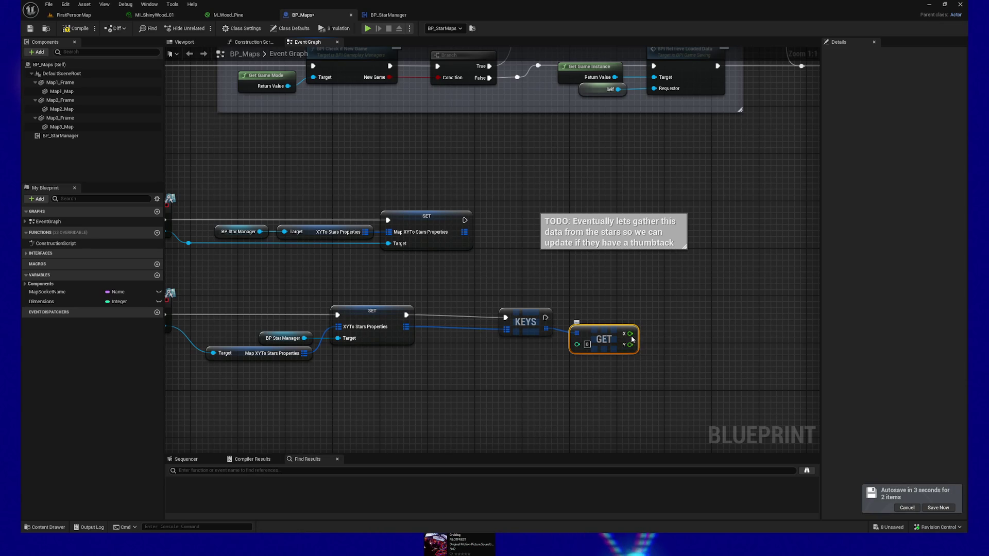
drag(547, 383, 530, 379)
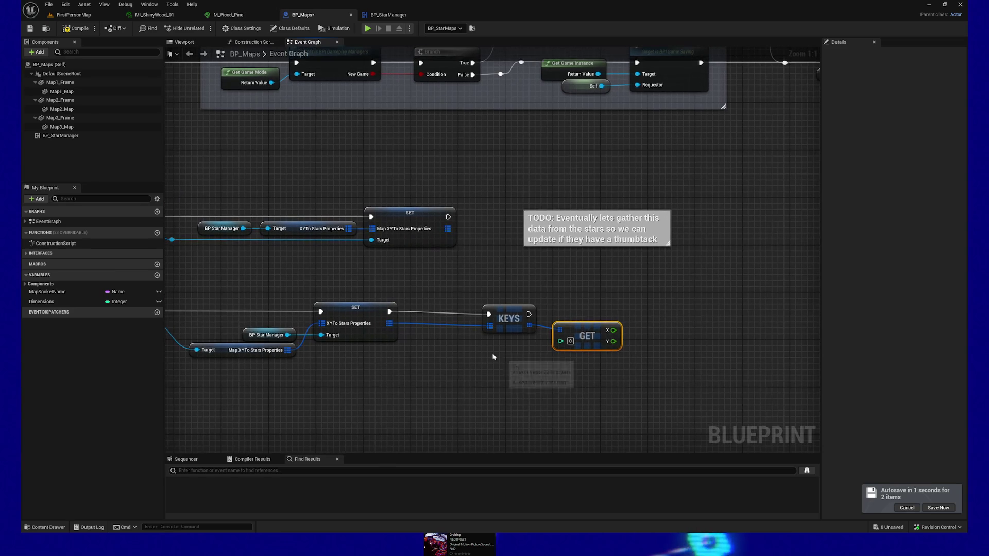
mouse_move(394, 324)
mouse_down()
mouse_move(433, 382)
mouse_move(430, 355)
mouse_up()
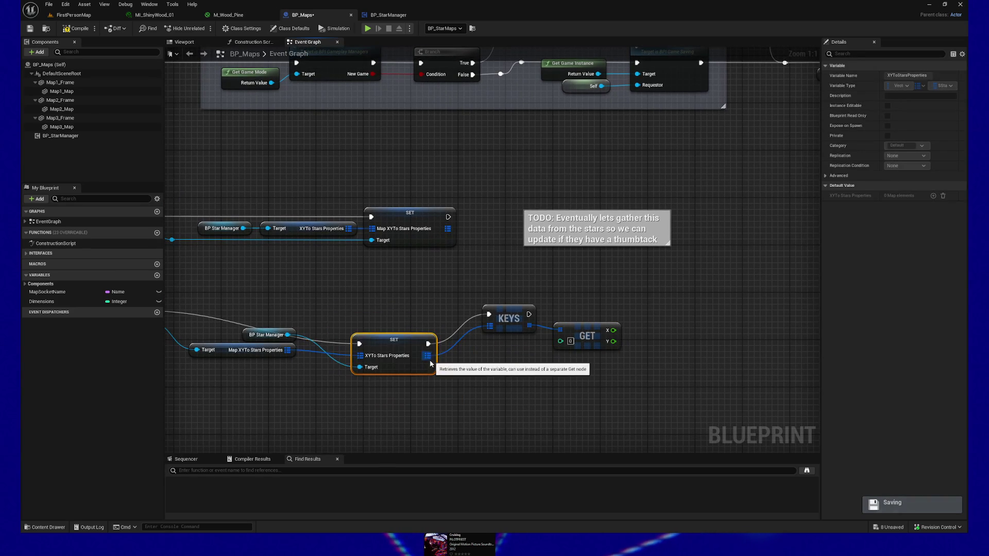
key(ctrl+z)
Step: Add a Values node fed by the XYTo Stars Properties map
drag(389, 324, 470, 396)
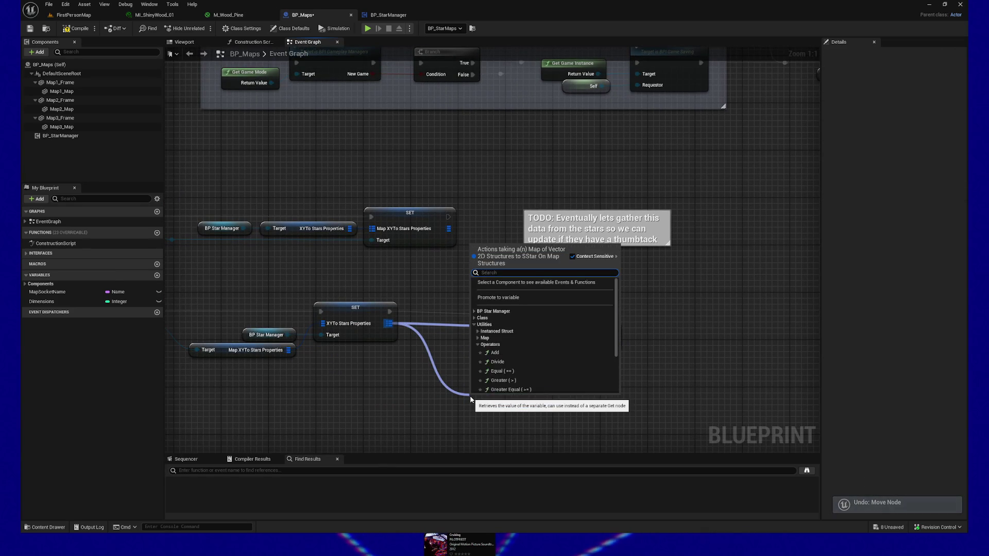
text(value)
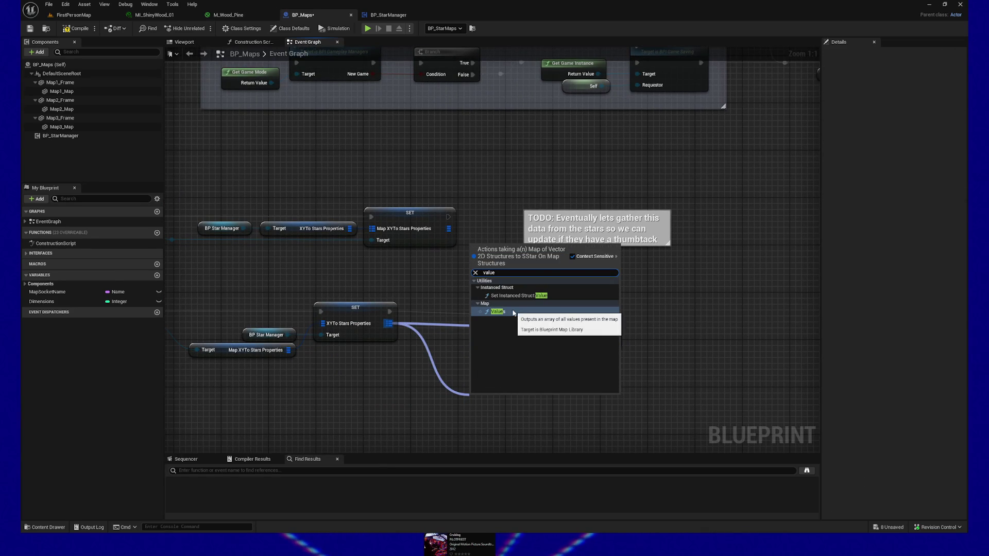
click(512, 311)
Step: Add a Get node beside VALUES and split its output into individual star-property pins
drag(507, 403, 576, 417)
text(get)
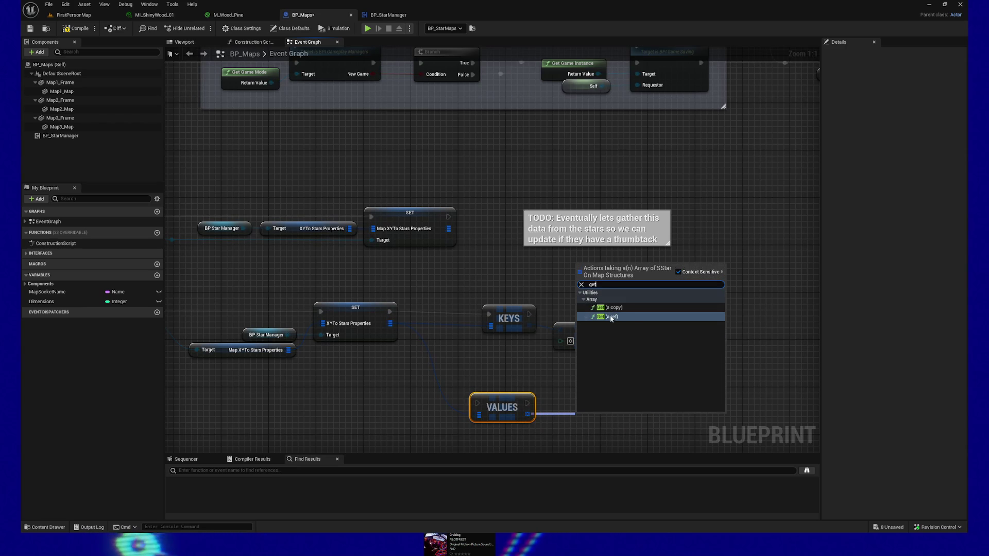
click(609, 308)
drag(580, 365, 556, 358)
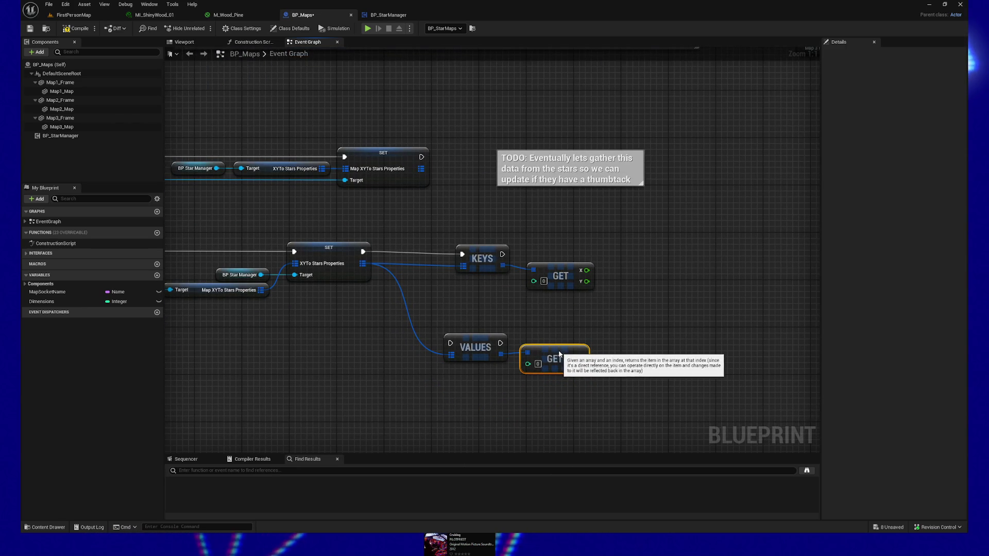
right_click(583, 358)
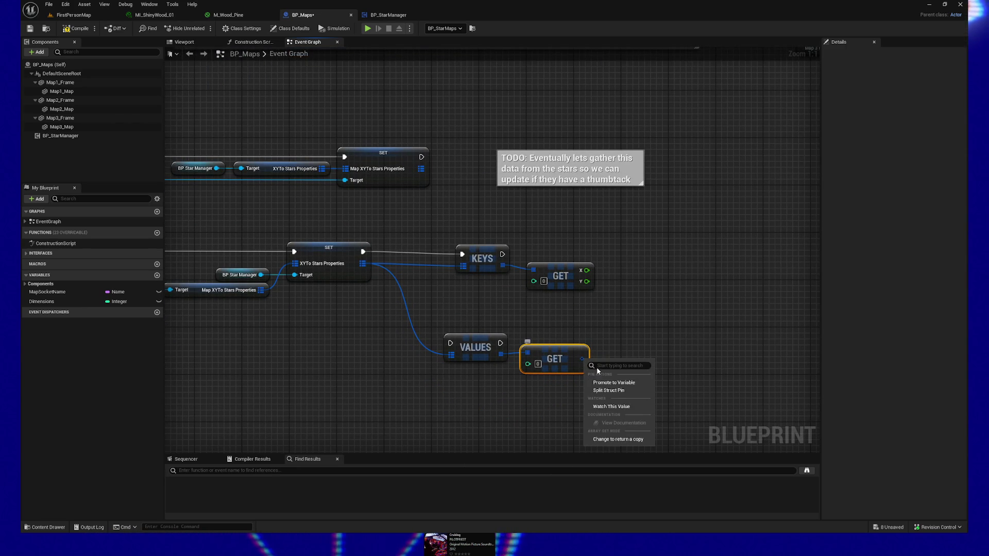
click(613, 391)
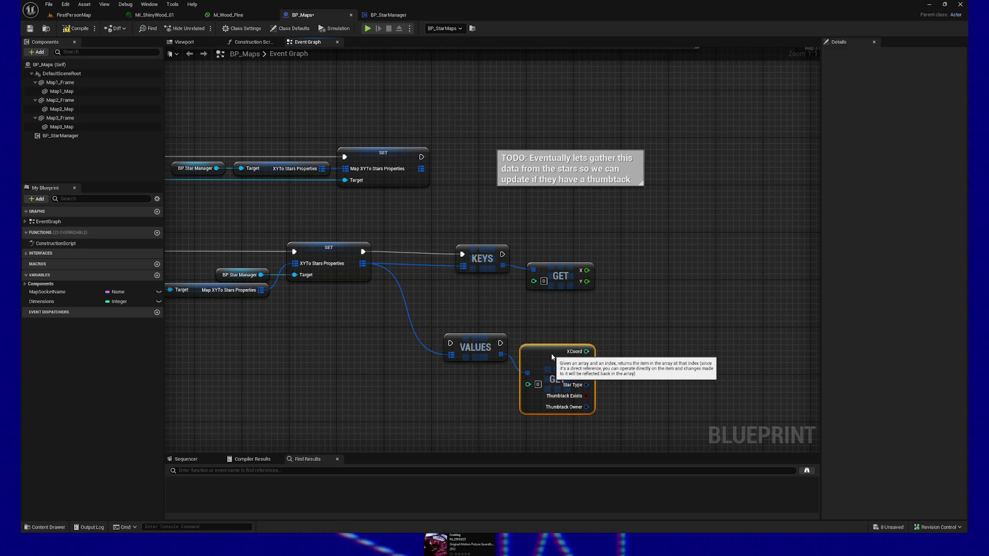
drag(664, 339, 630, 313)
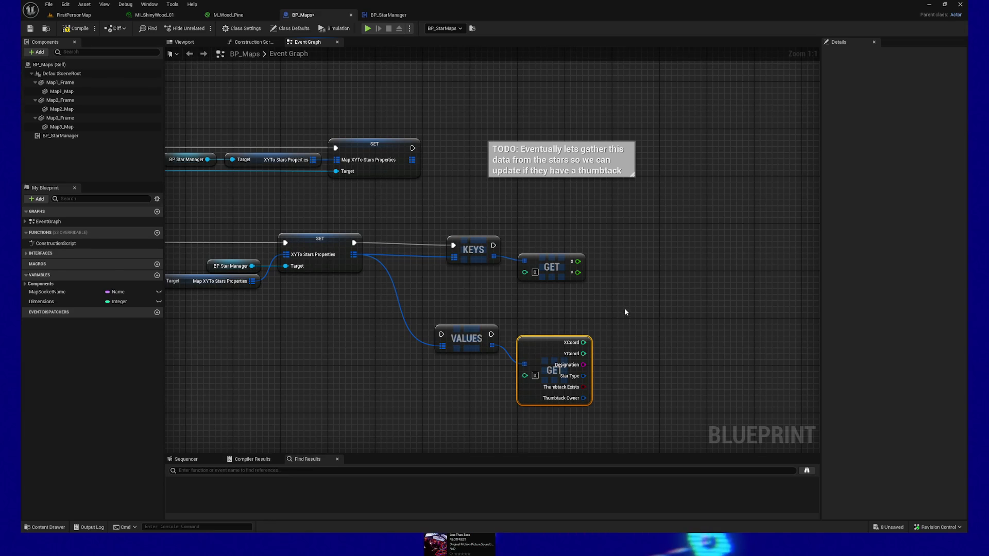
Step: Marquee-select both GET nodes and right-align them with Shift+D
drag(625, 308, 610, 280)
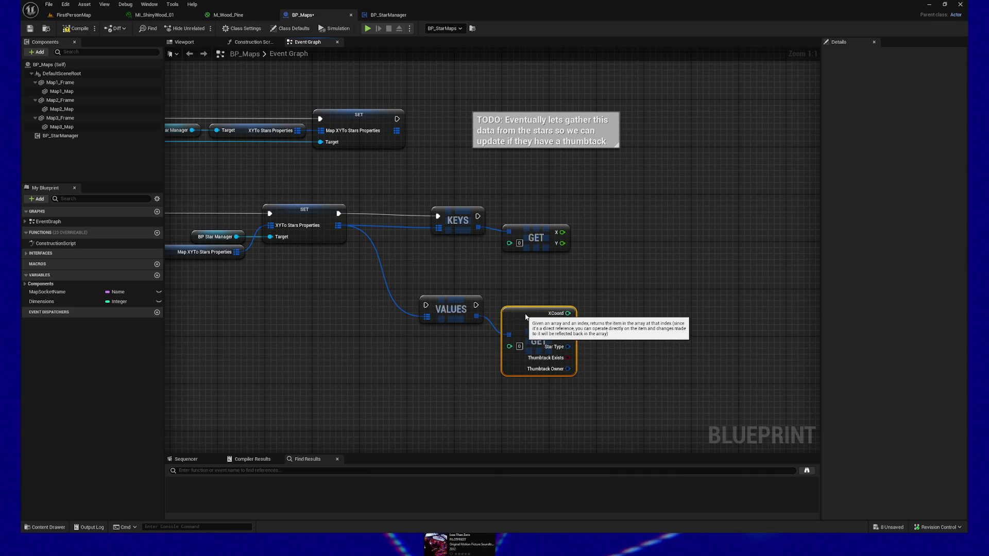
drag(520, 314, 527, 313)
drag(535, 174, 562, 383)
key(shift+d)
Step: Nudge the upper GET to match the KEYS wire and center KEYS, VALUES and GETs in view
drag(642, 333, 638, 302)
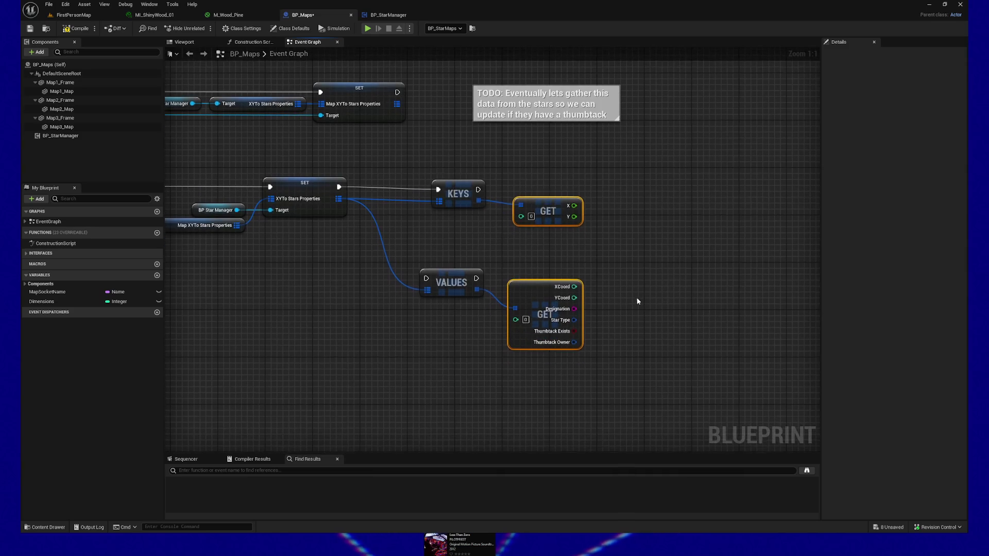
click(544, 205)
drag(544, 204, 544, 200)
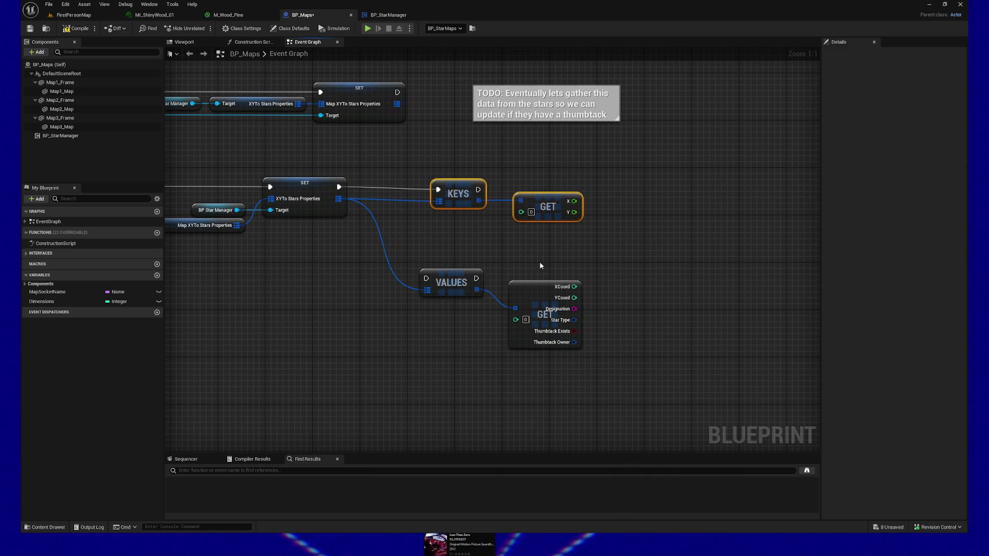
click(516, 286)
ctrl+click(453, 283)
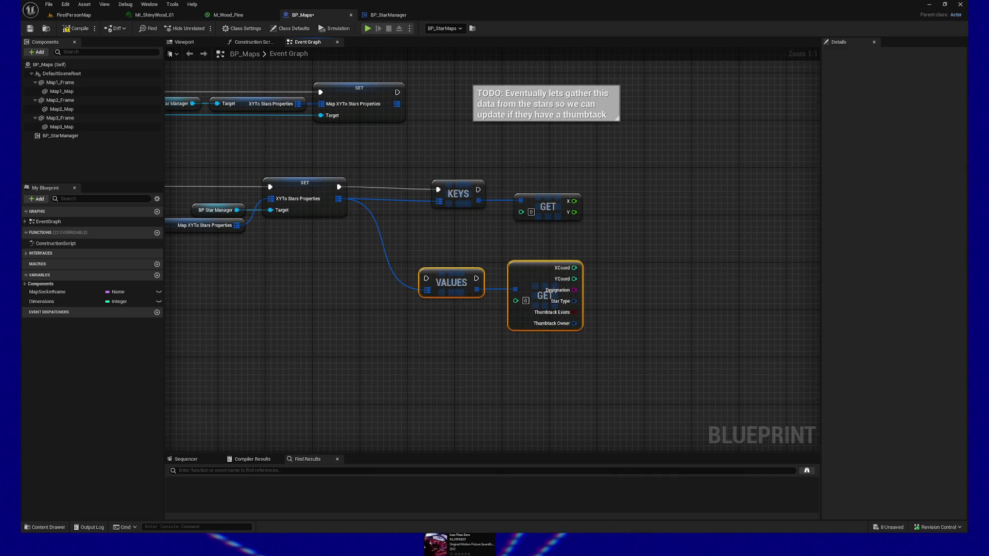
drag(630, 322, 598, 318)
scroll(598, 318, up, 7)
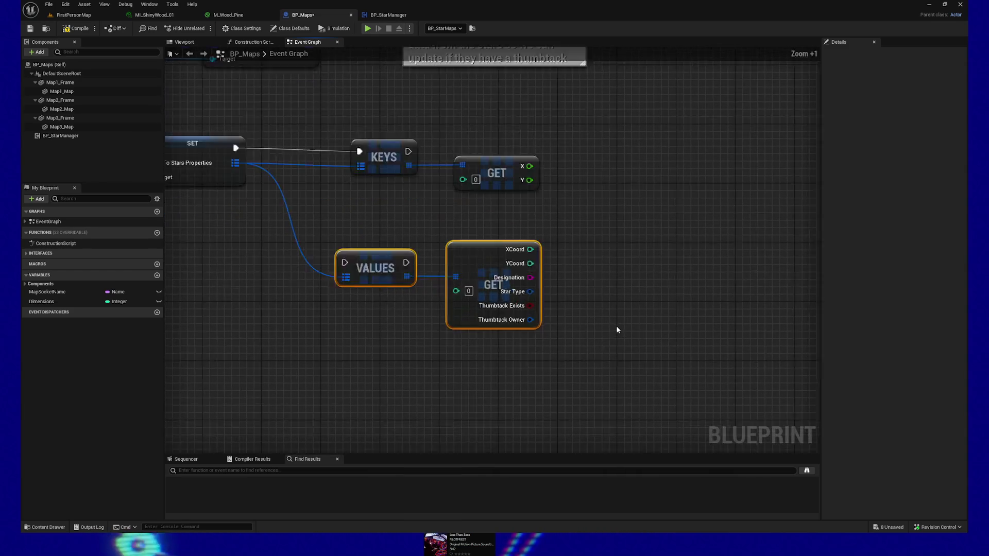
mouse_move(572, 289)
mouse_down()
mouse_move(640, 335)
mouse_move(672, 320)
mouse_up()
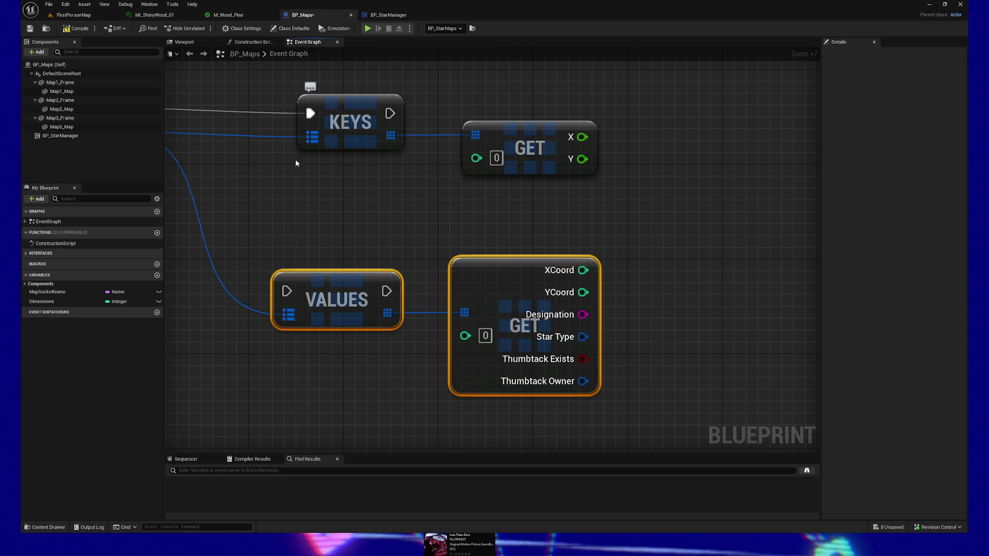
mouse_move(393, 113)
mouse_down()
mouse_move(517, 219)
mouse_move(376, 280)
mouse_move(641, 287)
mouse_move(660, 301)
mouse_move(720, 294)
mouse_move(699, 298)
mouse_up()
scroll(700, 298, down, 6)
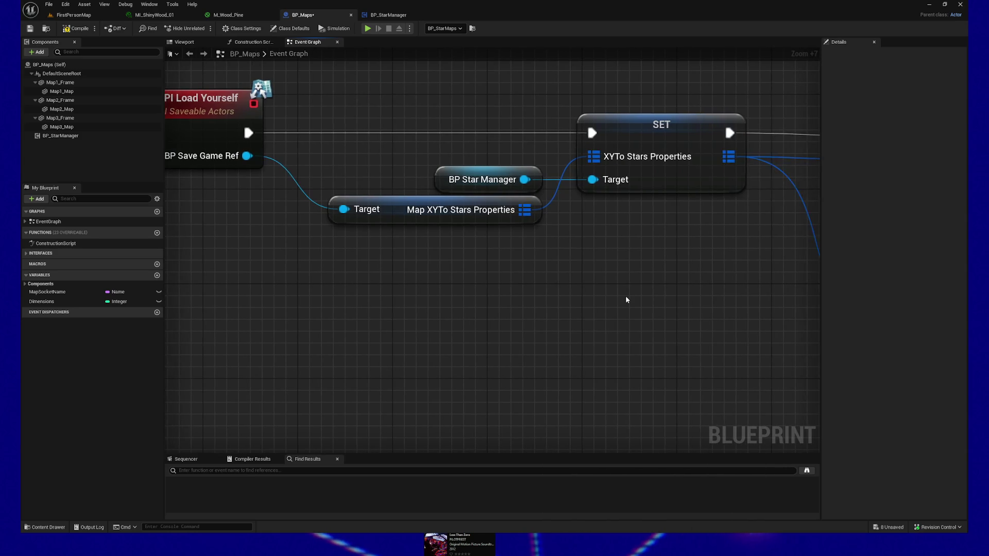
mouse_move(637, 300)
mouse_down()
mouse_move(464, 307)
mouse_move(470, 312)
mouse_up()
scroll(464, 306, down, 1)
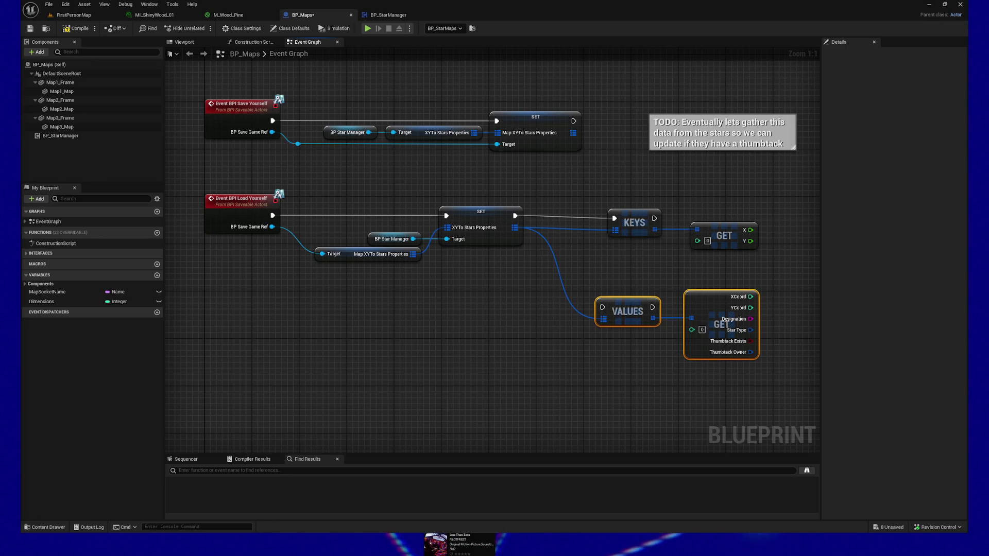
Step: Select the SET, KEYS and upper GET nodes in the BP_Maps graph
drag(413, 333, 371, 353)
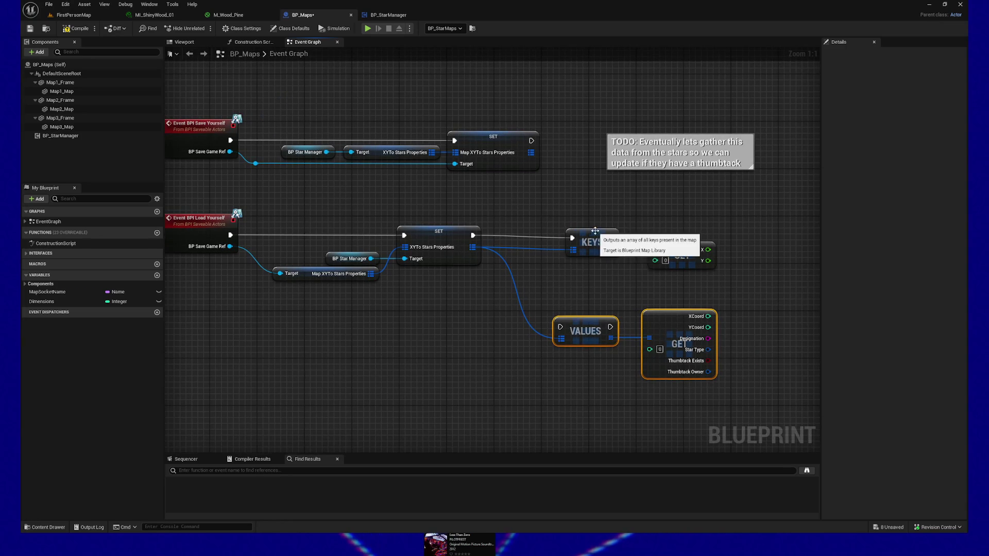
mouse_move(479, 220)
mouse_down()
mouse_move(616, 262)
mouse_move(570, 259)
mouse_up()
ctrl+click(670, 257)
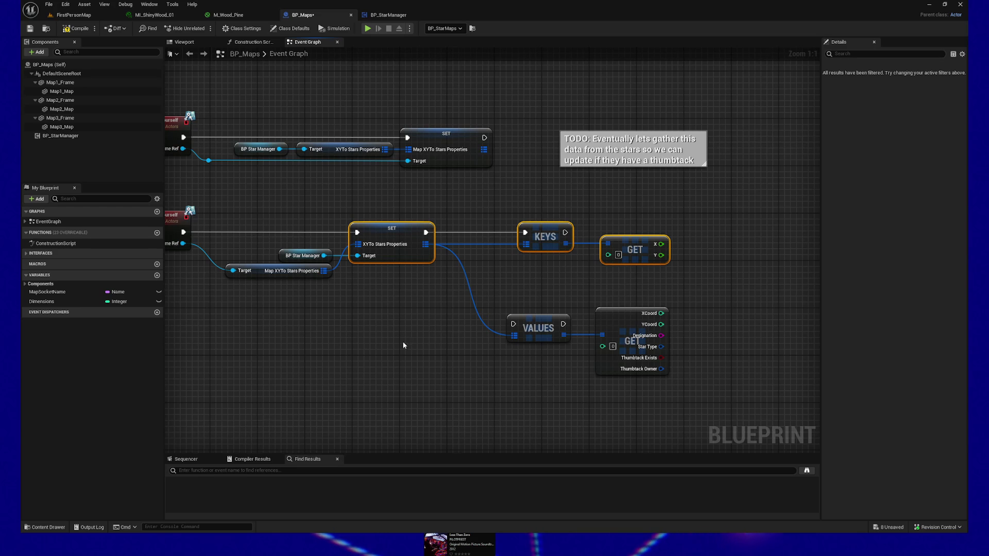
mouse_move(389, 343)
mouse_down()
mouse_move(345, 345)
mouse_move(362, 342)
mouse_up()
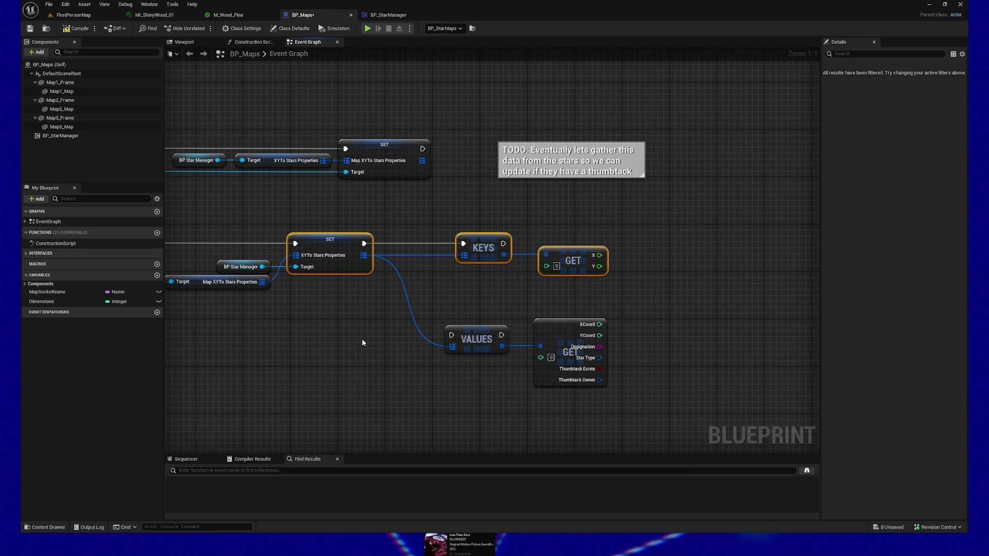
Step: Check BP_StarManager, then return to FirstPersonMap and zoom toward the star-map frames
click(407, 14)
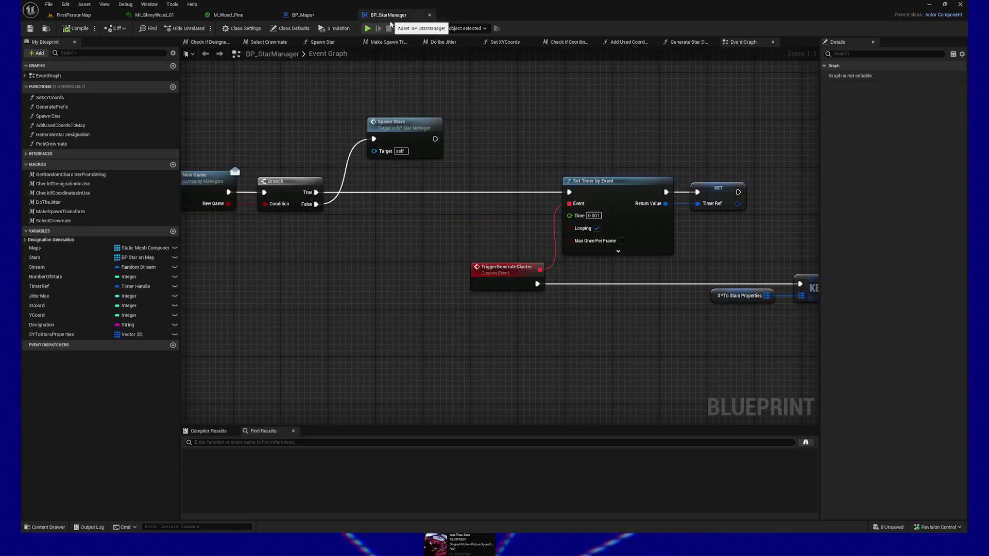
mouse_move(371, 283)
mouse_down()
mouse_move(516, 287)
mouse_move(400, 292)
mouse_move(651, 271)
mouse_move(466, 280)
mouse_move(601, 278)
mouse_move(528, 278)
mouse_up()
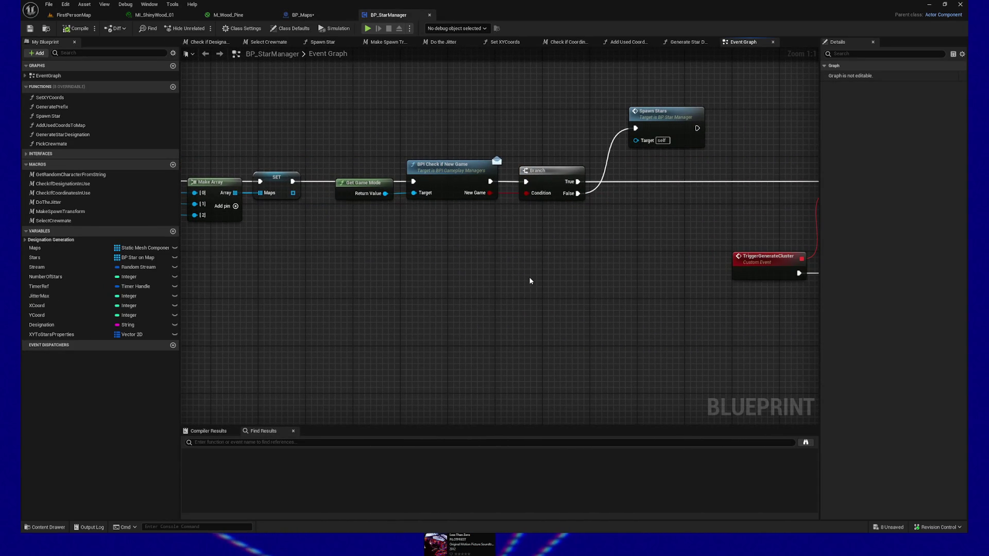
click(73, 14)
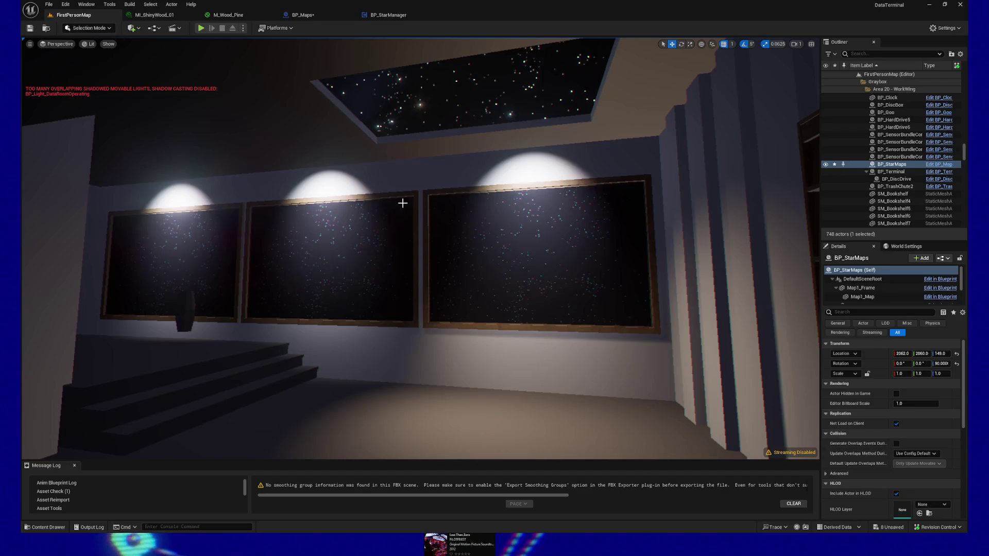
scroll(448, 199, up, 5)
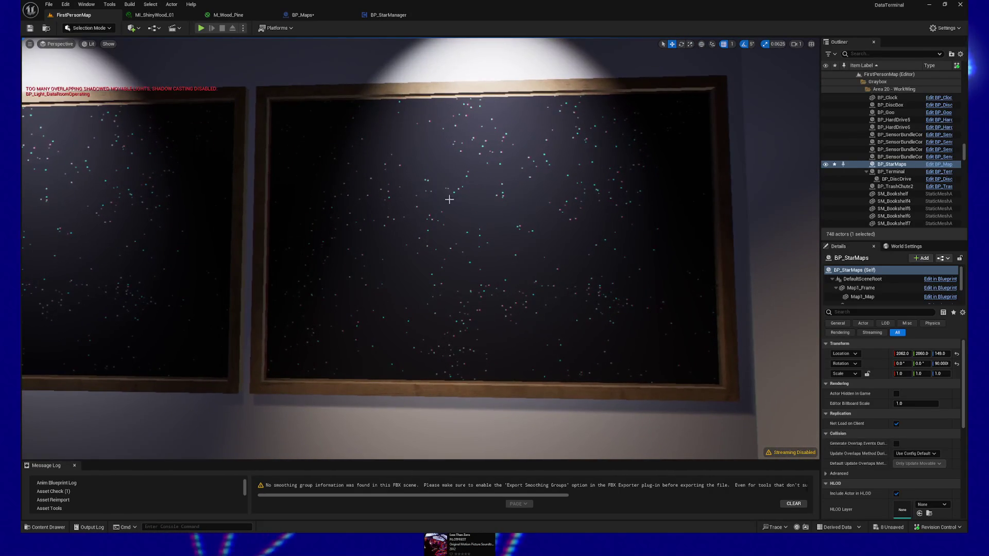